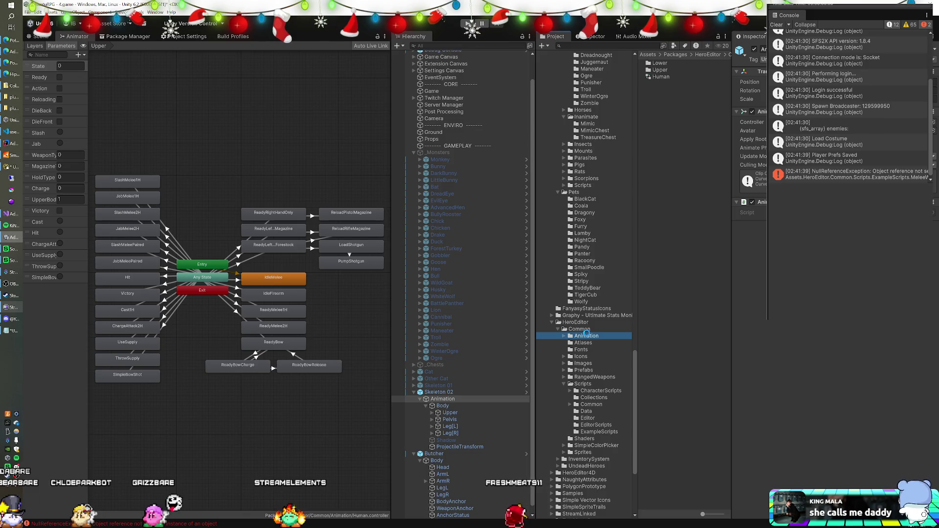
Duplicate the HeroEditor/Common/Animation folder with Ctrl+D and name the copy 'Human'.
key(ctrl+d)
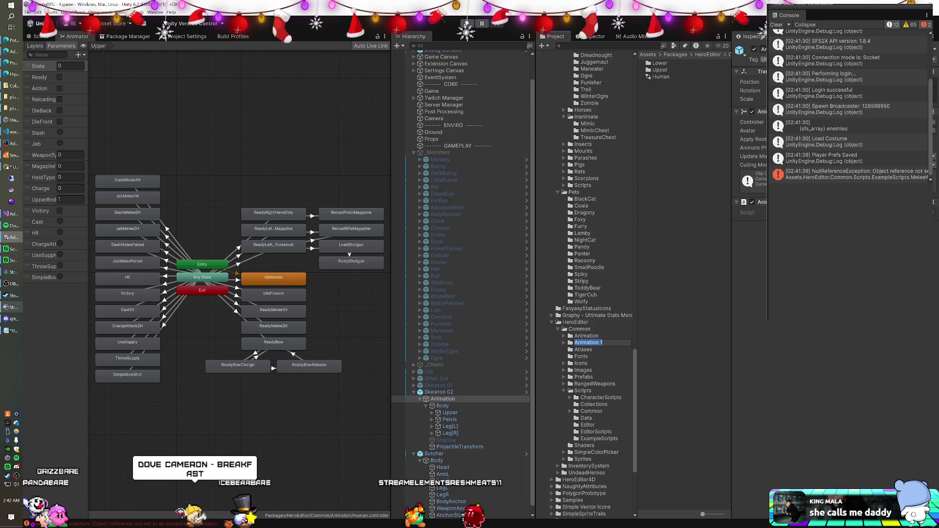
text(Human)
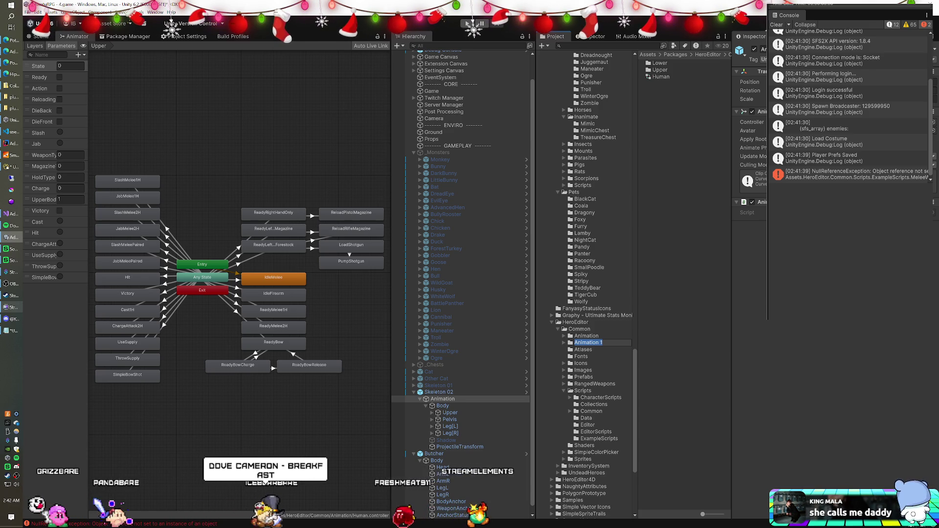
key(Return)
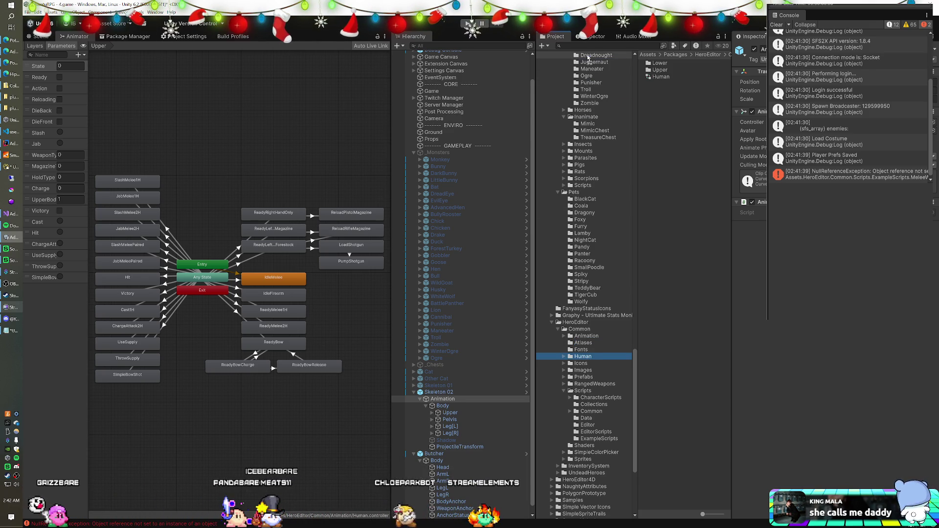
scroll(588, 58, up, 10)
scroll(586, 54, up, 9)
scroll(587, 54, up, 10)
scroll(587, 54, up, 10)
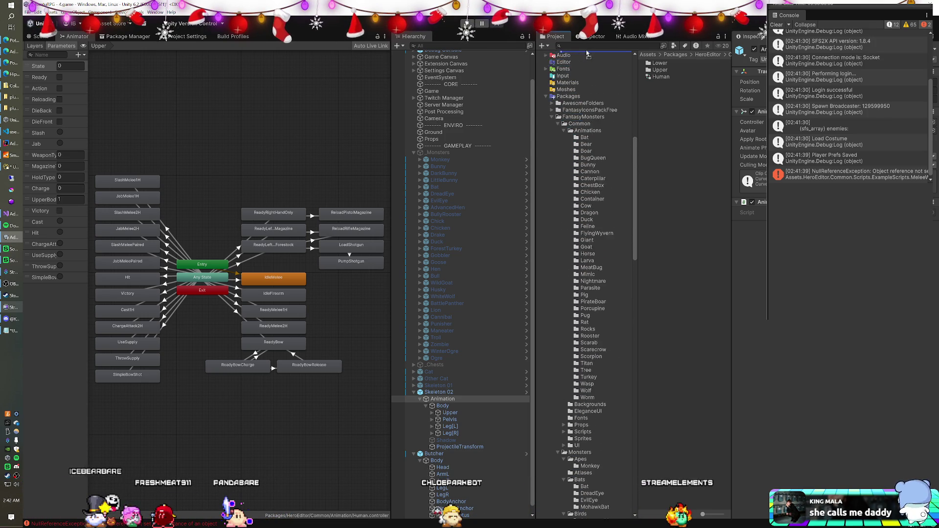
scroll(587, 54, up, 10)
scroll(587, 53, up, 6)
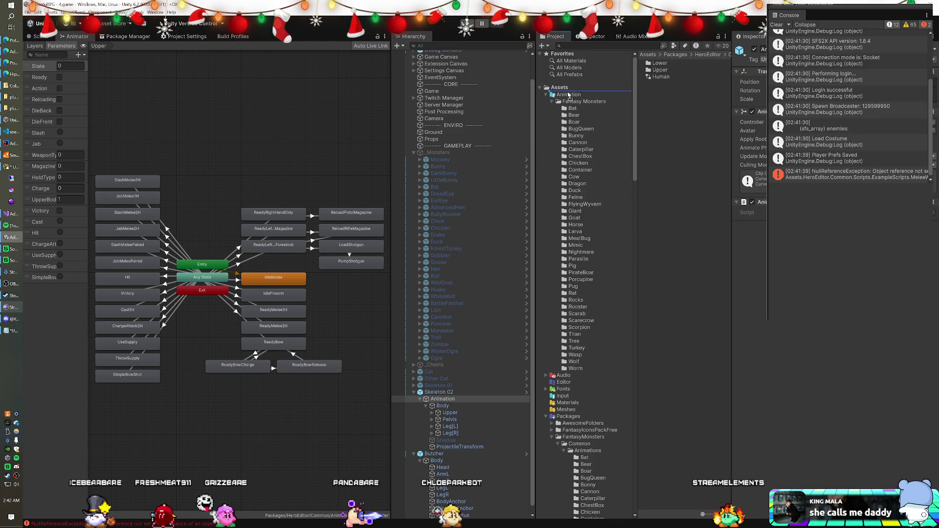
Move the Human folder into Assets/Animation and rename it 'Human (Common)'.
drag(565, 97, 566, 98)
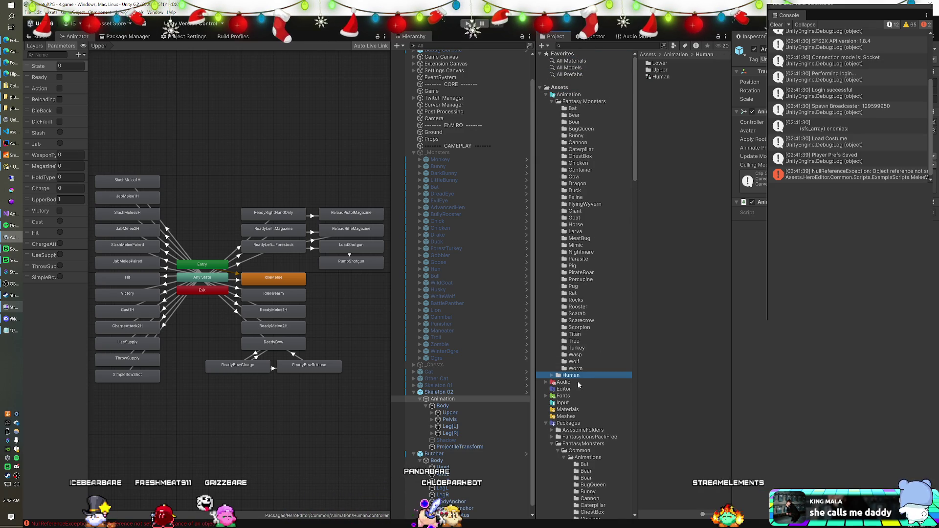
click(552, 376)
key(F2)
text(Human (Common))
key(Return)
Browse the Lower and Upper clip folders, then select the Human controller and widen its parameter list.
click(590, 381)
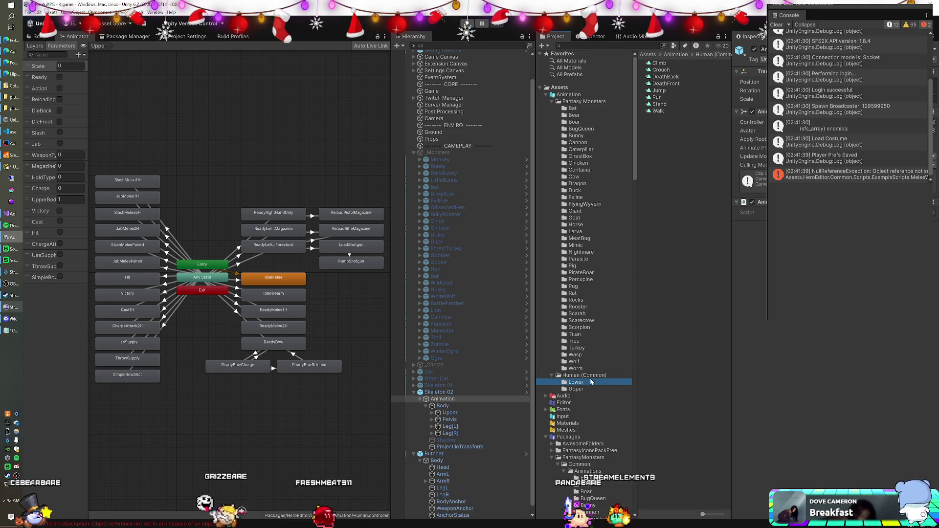
click(588, 389)
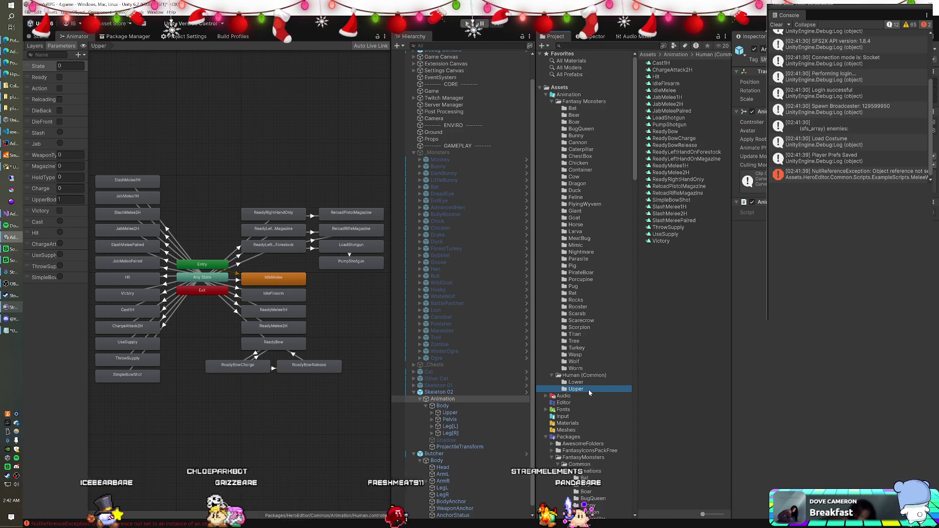
click(583, 375)
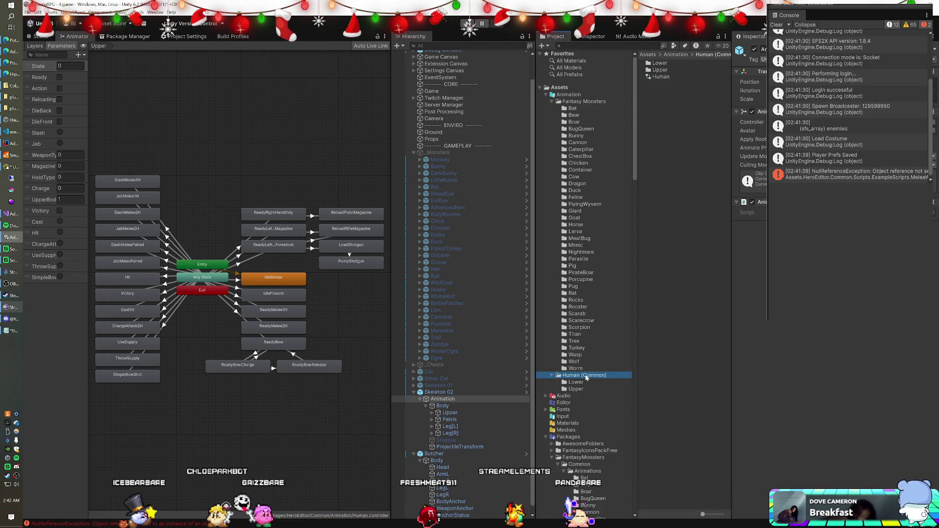
click(665, 78)
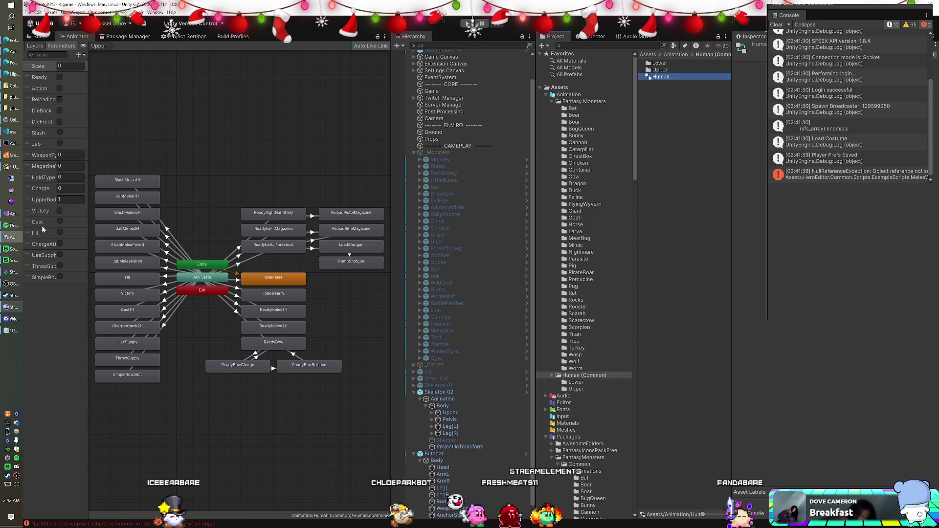
drag(93, 154, 115, 160)
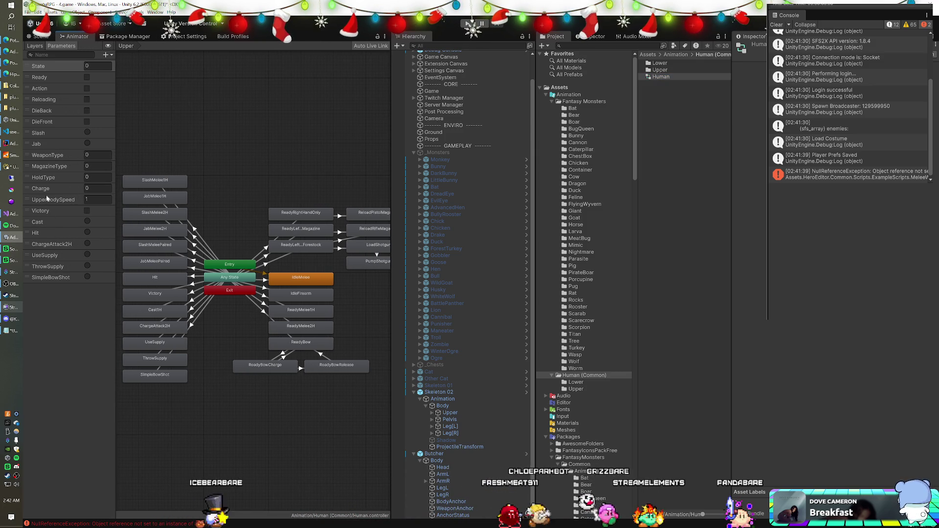
Rename the Human controller's Slash parameter to 'Attack 1' and Jab to 'Attack 2', then enter Play mode.
double_click(41, 132)
text(Attack 1)
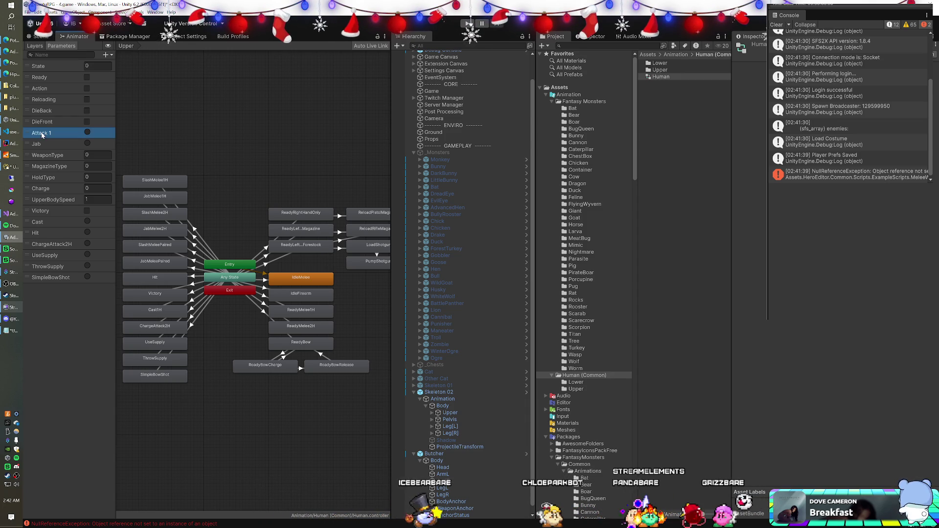
click(45, 145)
text(Attack 2)
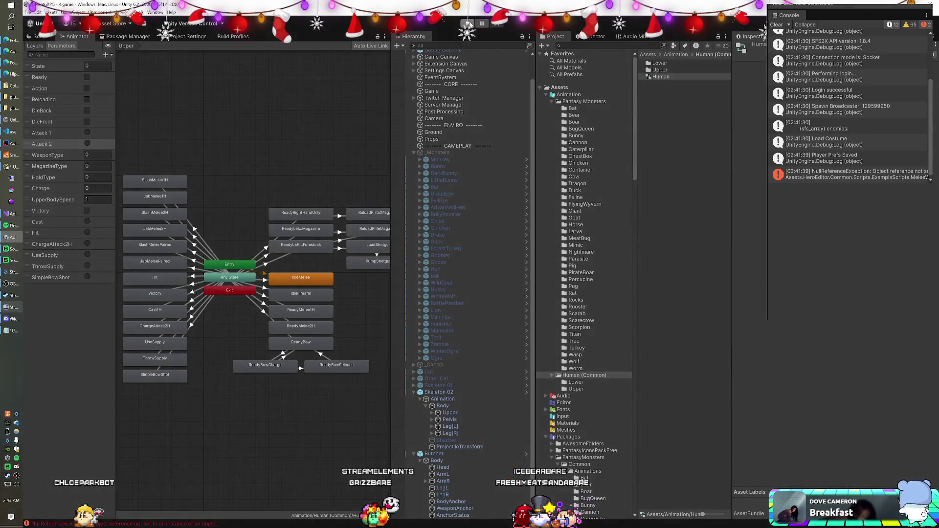
click(467, 24)
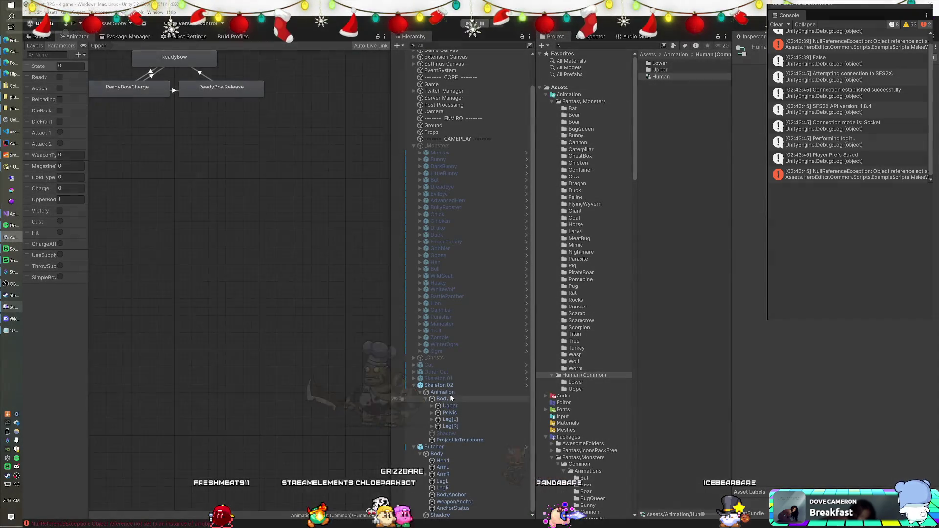
Assign Human.controller to the Animator on Skeleton 02's Animation child, then run and stop a play-mode test.
click(450, 394)
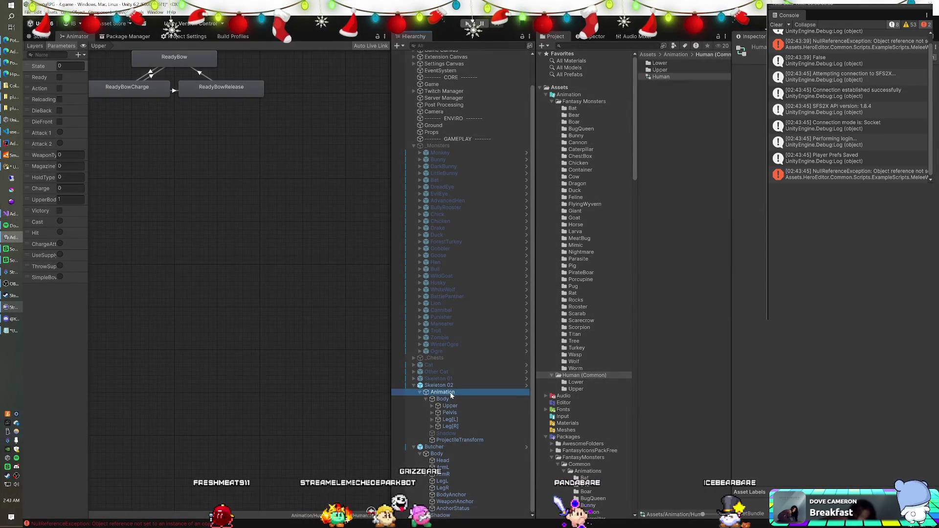
click(464, 386)
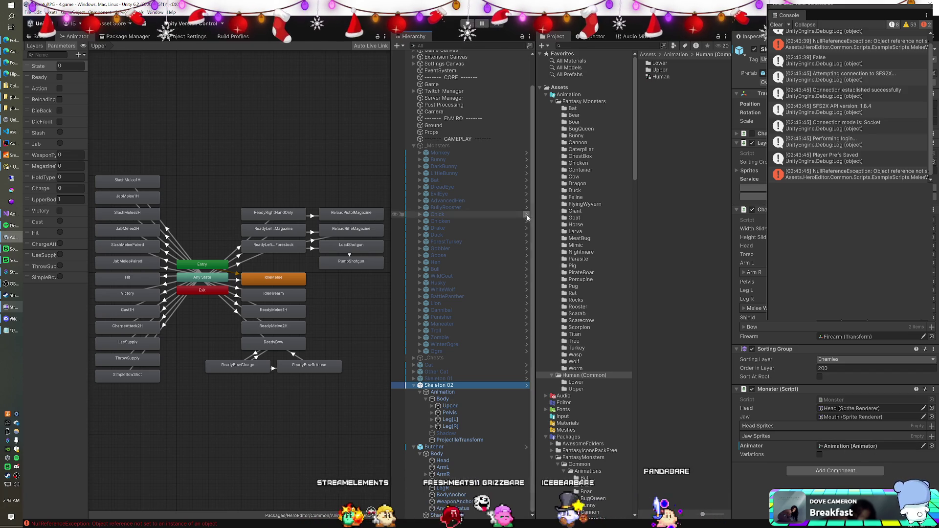
click(662, 77)
mouse_move(670, 79)
mouse_down()
mouse_move(856, 393)
mouse_move(837, 446)
mouse_up()
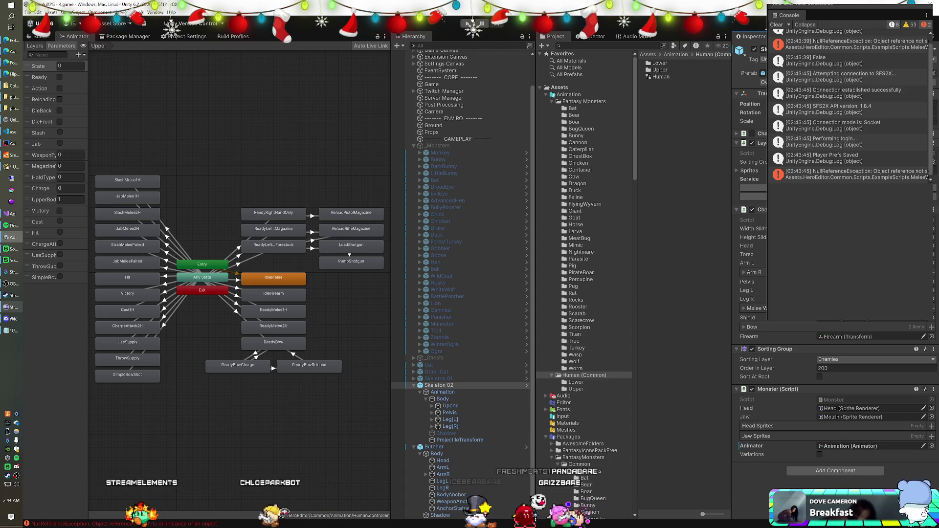
click(442, 391)
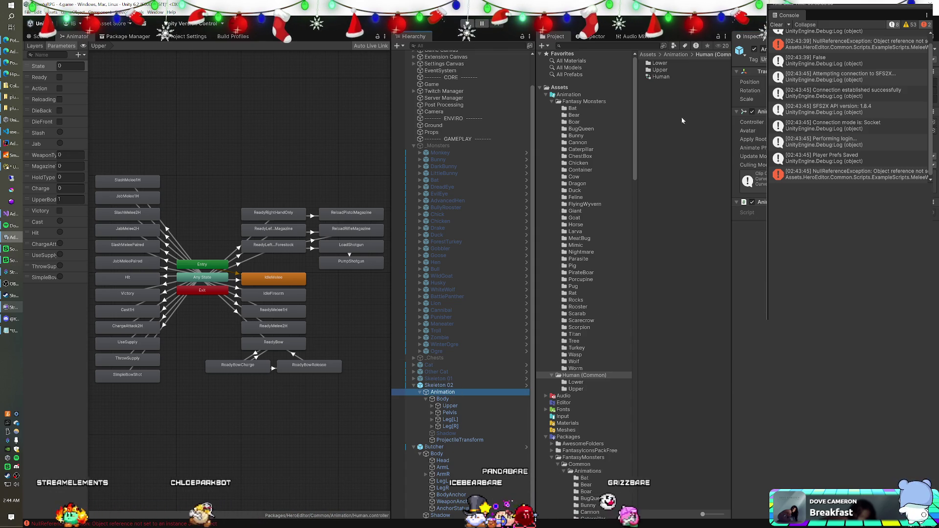
drag(660, 77, 756, 122)
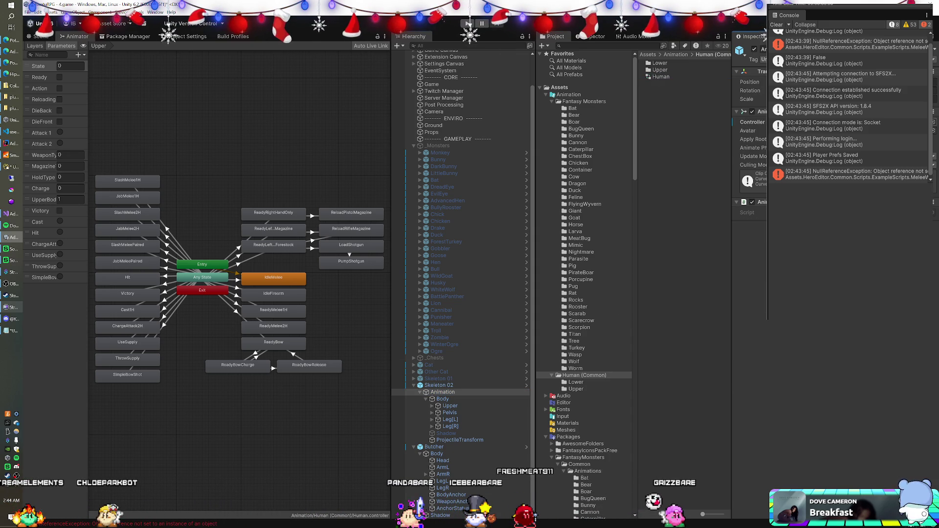
click(467, 23)
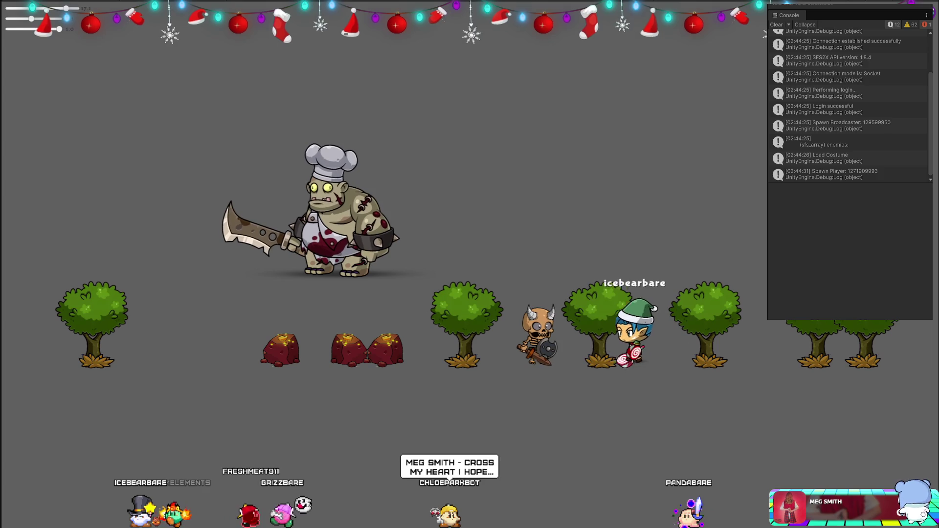
key(ctrl+p)
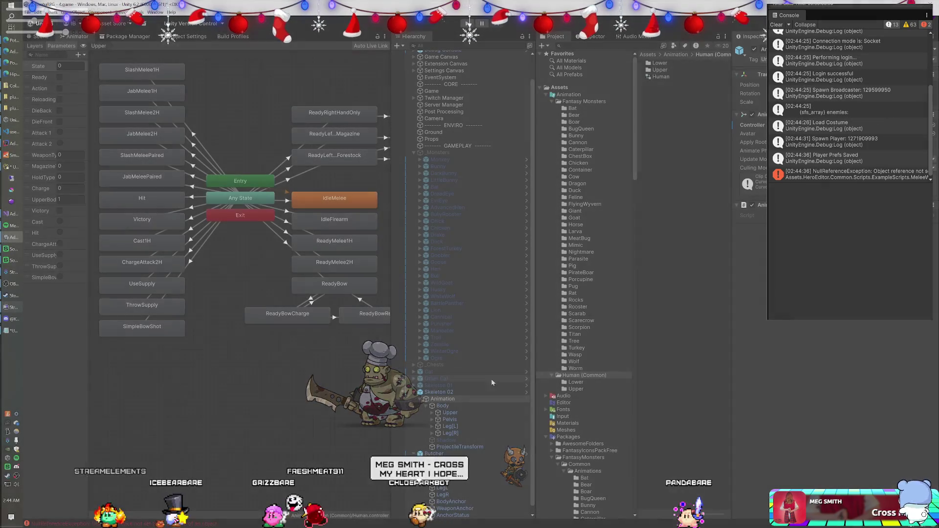
Inspect Skeleton 01's Character component, then select Skeleton 02 and open the Fantasy Monsters Giant controller.
click(482, 385)
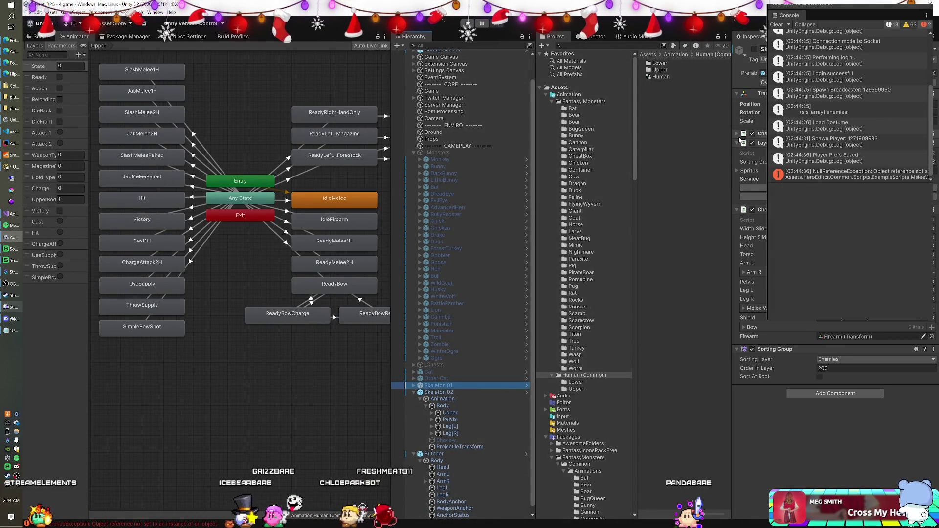
click(736, 133)
scroll(748, 196, down, 5)
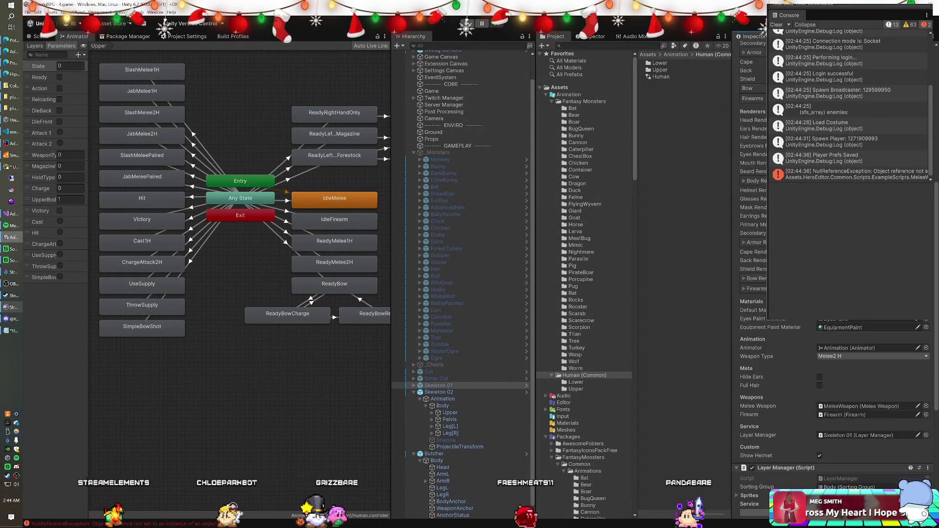
scroll(832, 391, up, 10)
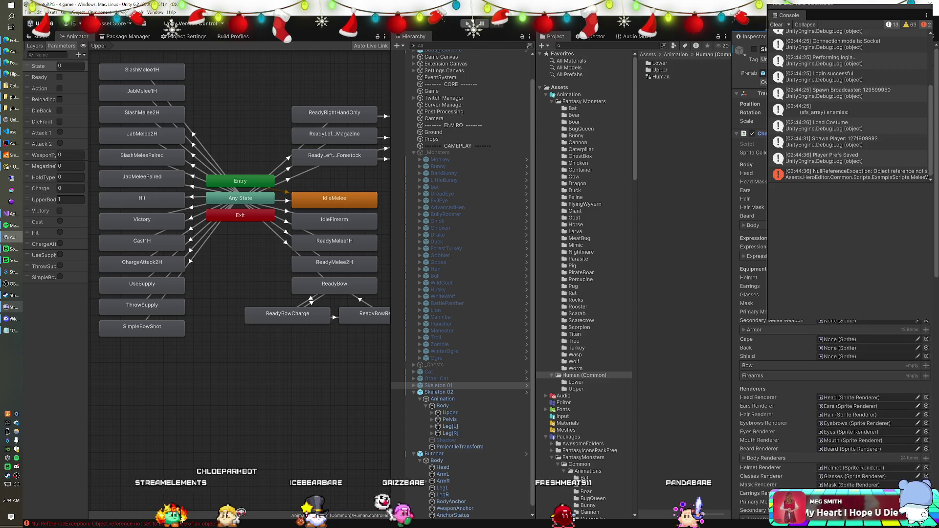
scroll(832, 391, down, 6)
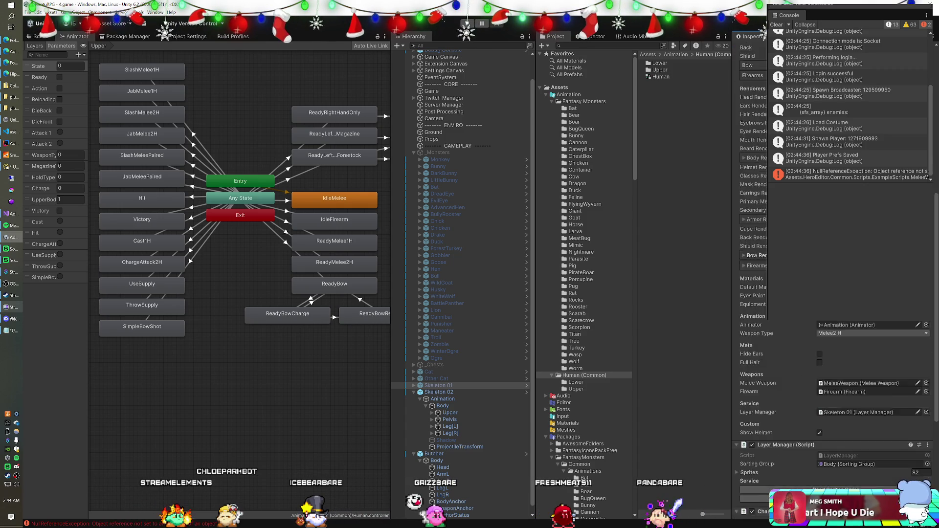
scroll(831, 294, up, 5)
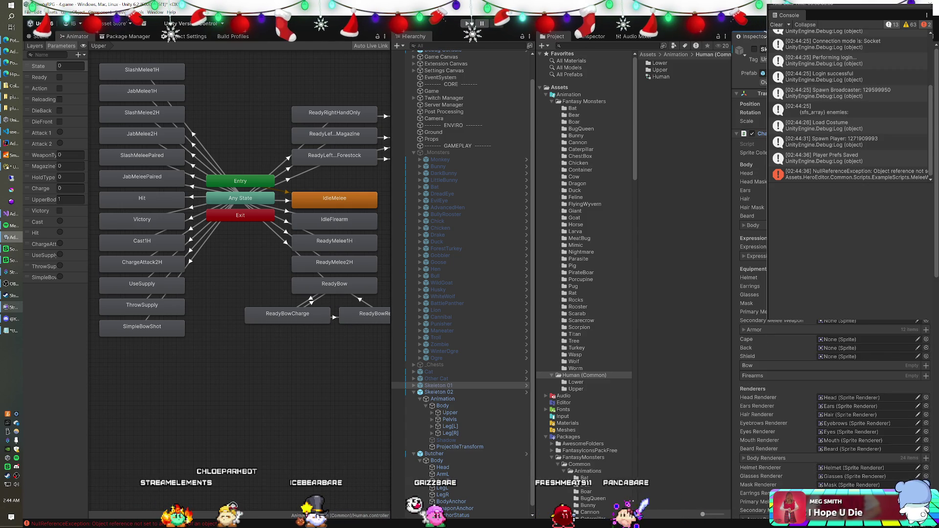
click(736, 134)
click(430, 393)
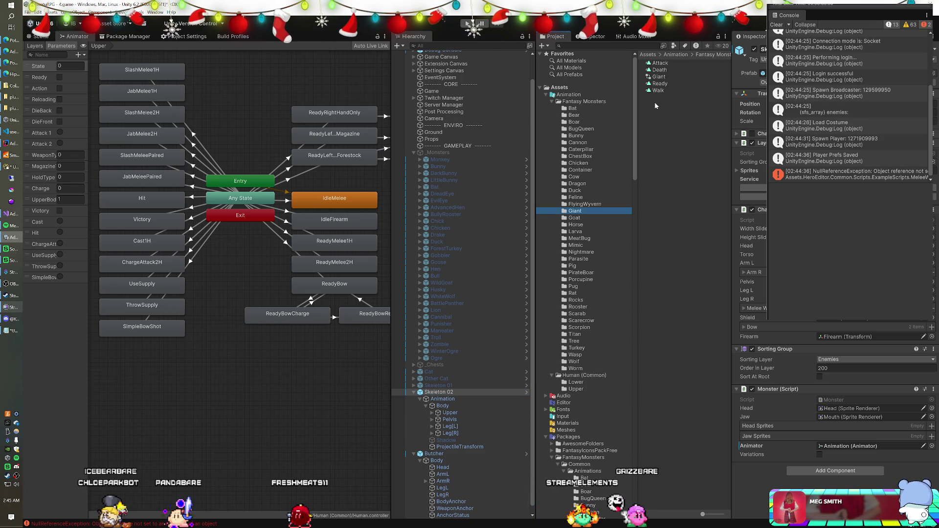
click(659, 77)
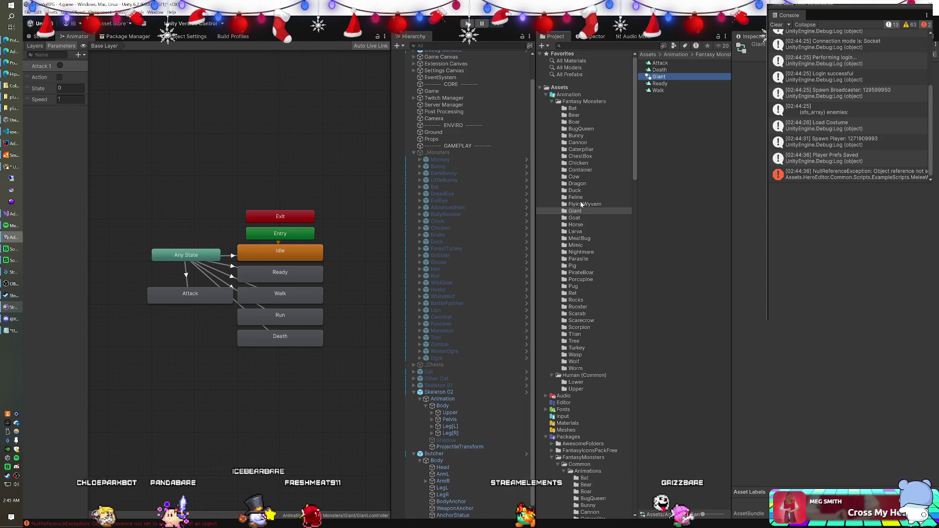
Open the Human controller from the Human (Common) folder in the Animator and show its Layers list.
click(577, 382)
click(583, 375)
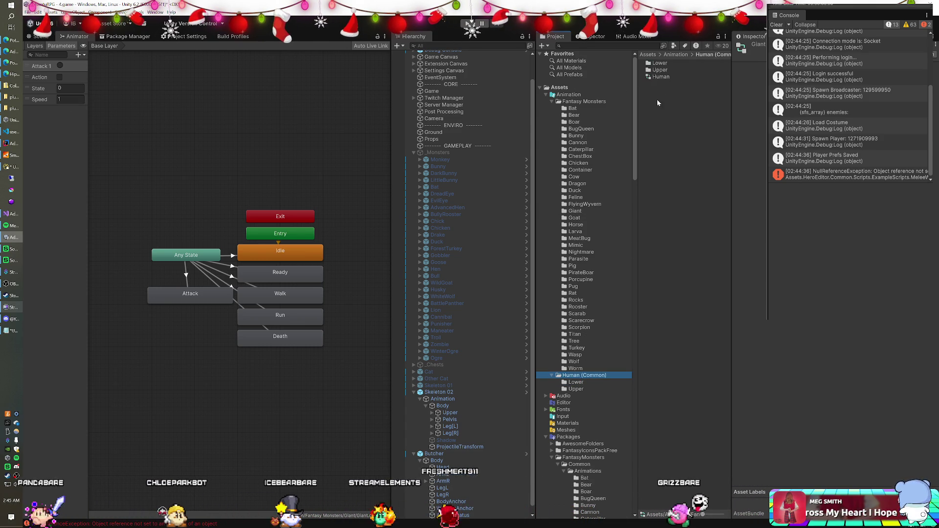
click(660, 77)
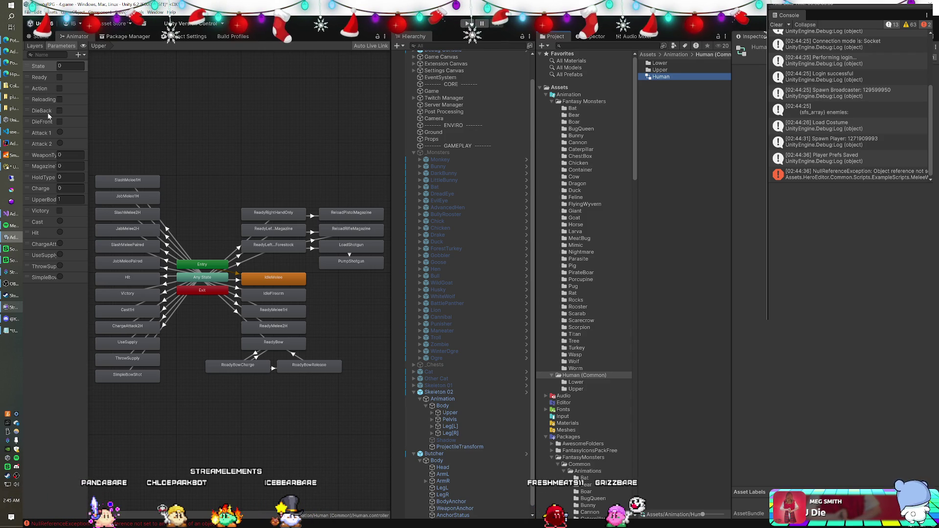
right_click(71, 38)
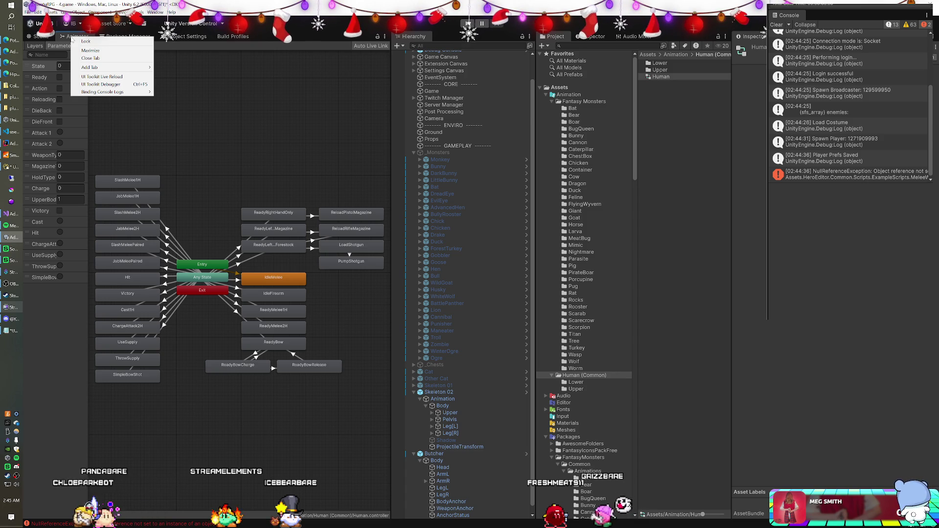
mouse_move(94, 69)
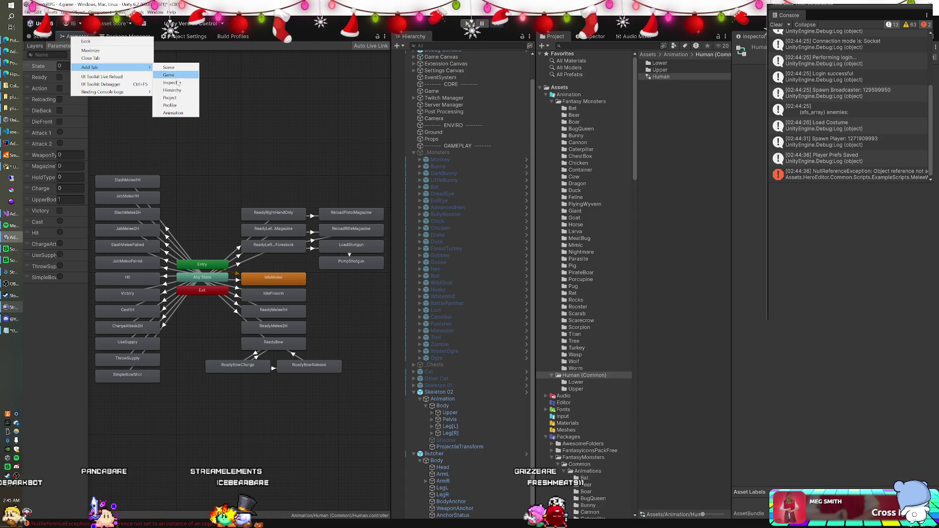
click(62, 37)
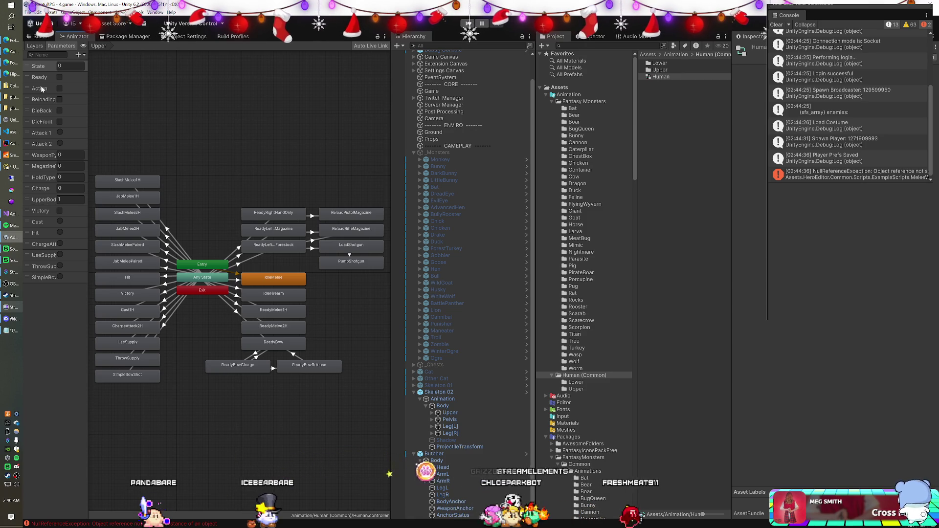
click(35, 47)
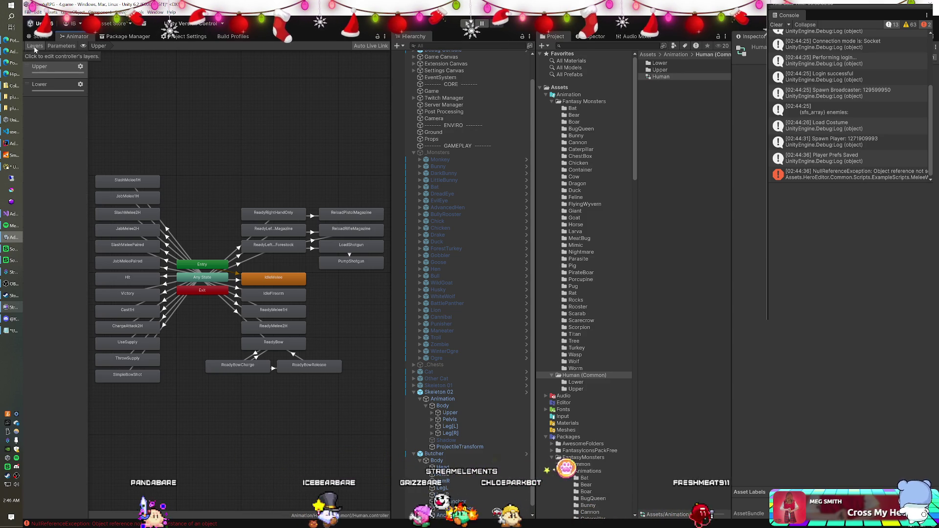
View the Human controller's Lower then Upper layers, widening the Parameters list to read full names.
click(51, 85)
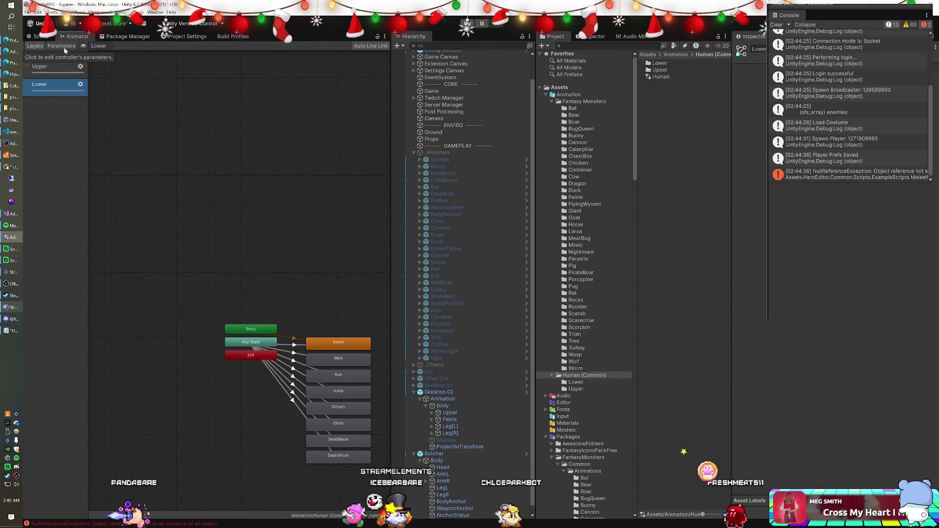
click(62, 46)
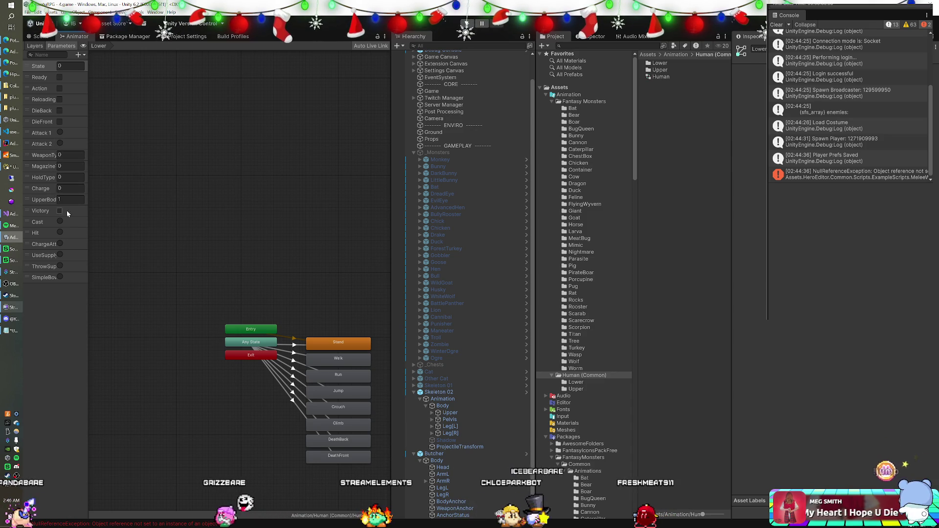
drag(88, 152, 110, 155)
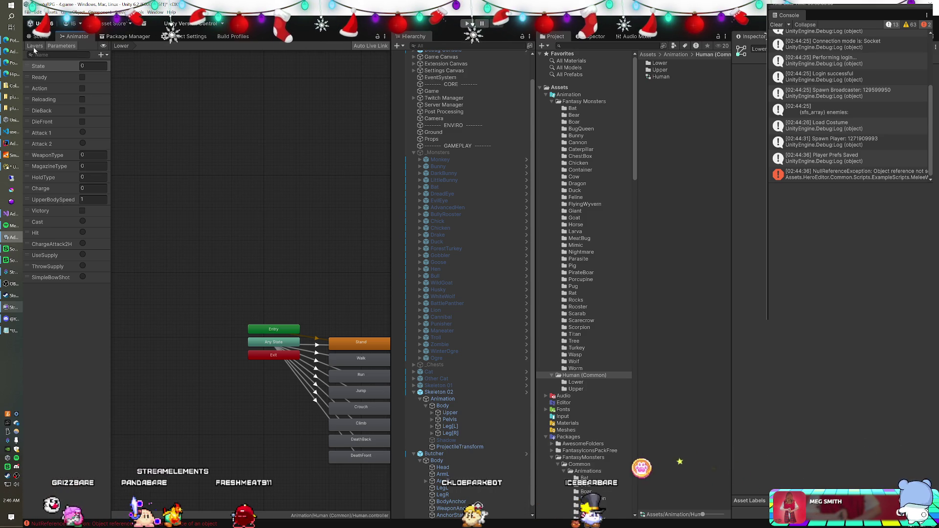
click(35, 46)
click(39, 66)
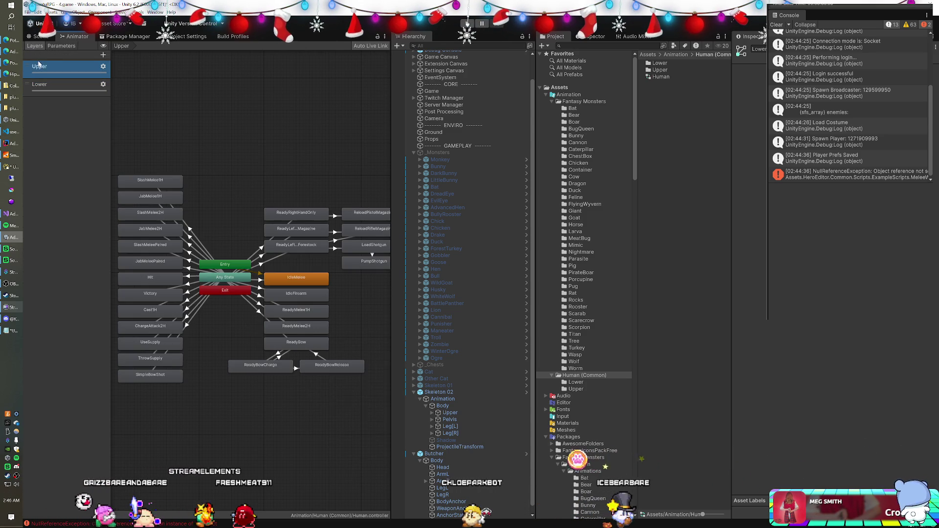
click(62, 46)
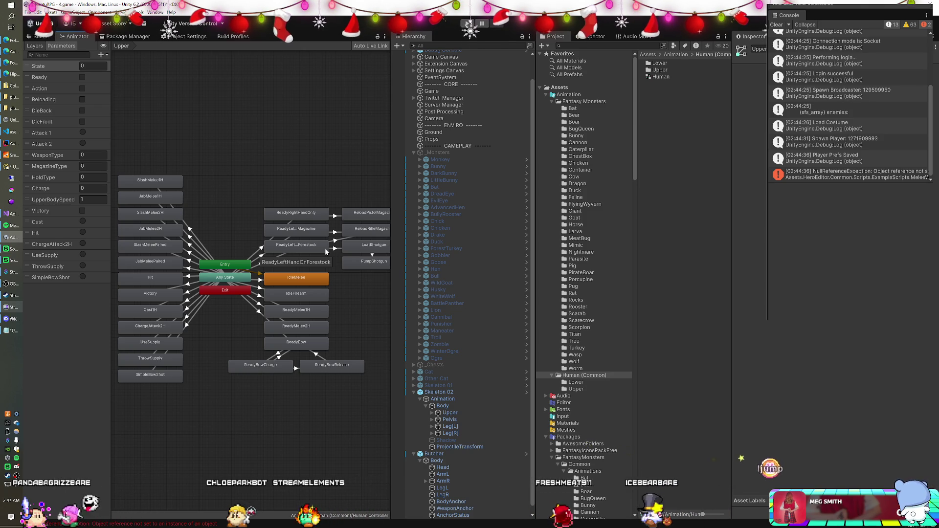
scroll(585, 285, down, 3)
Search the project for 't:scene undead' and select the UndeadHeroes scene.
scroll(585, 284, down, 15)
scroll(585, 286, down, 20)
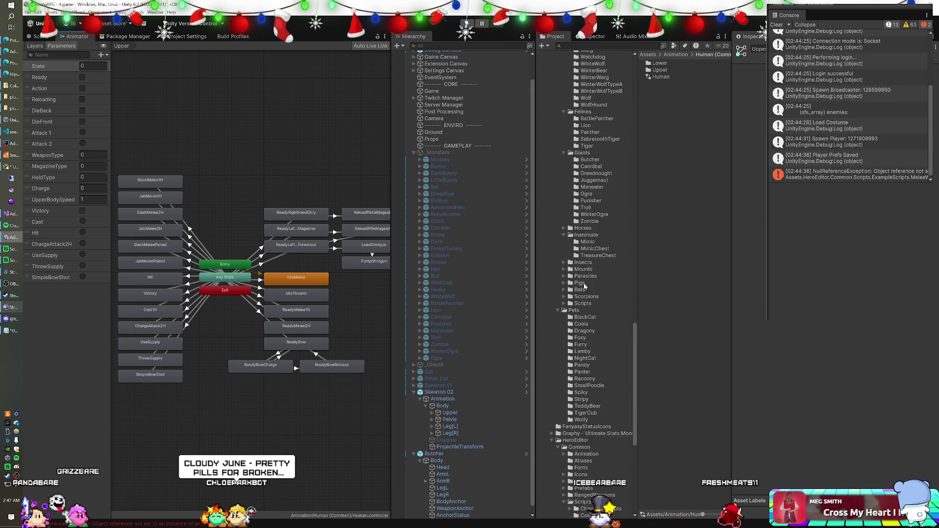
scroll(585, 286, down, 6)
scroll(585, 286, down, 3)
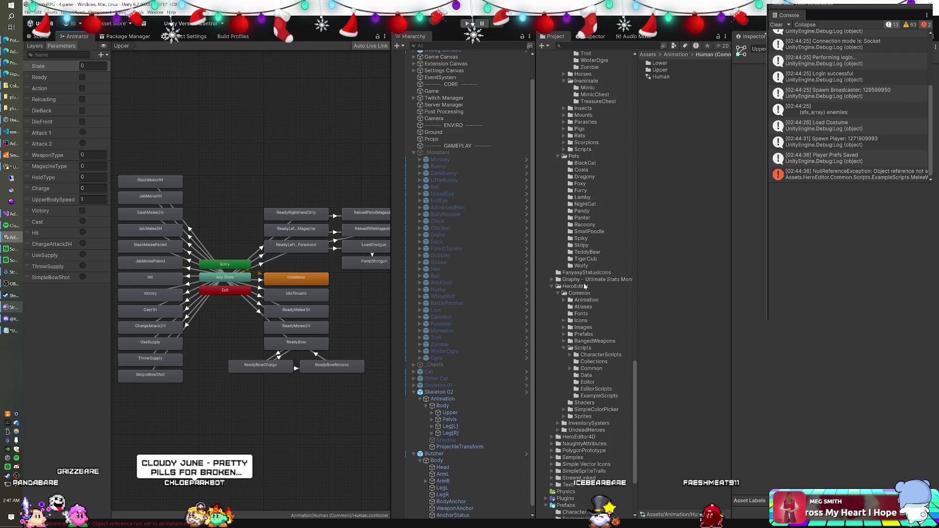
scroll(586, 286, up, 8)
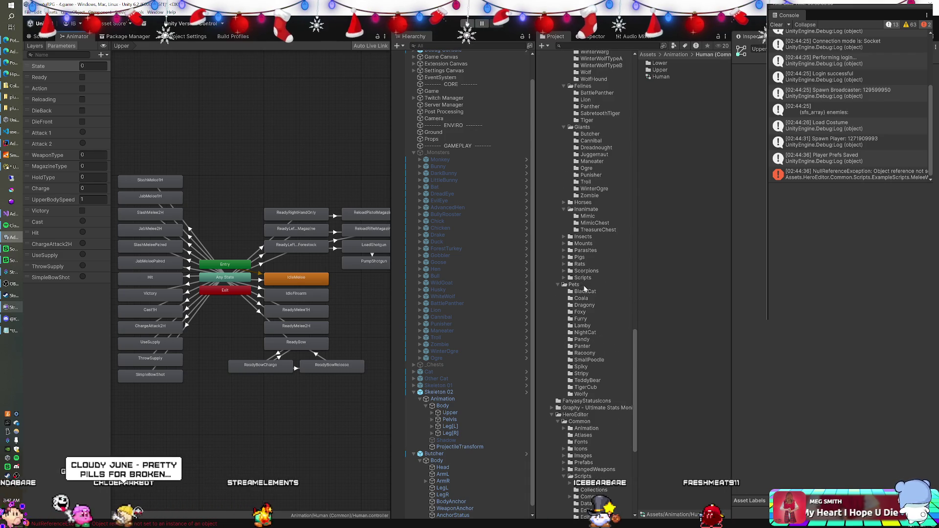
click(587, 45)
text(t:scene undead)
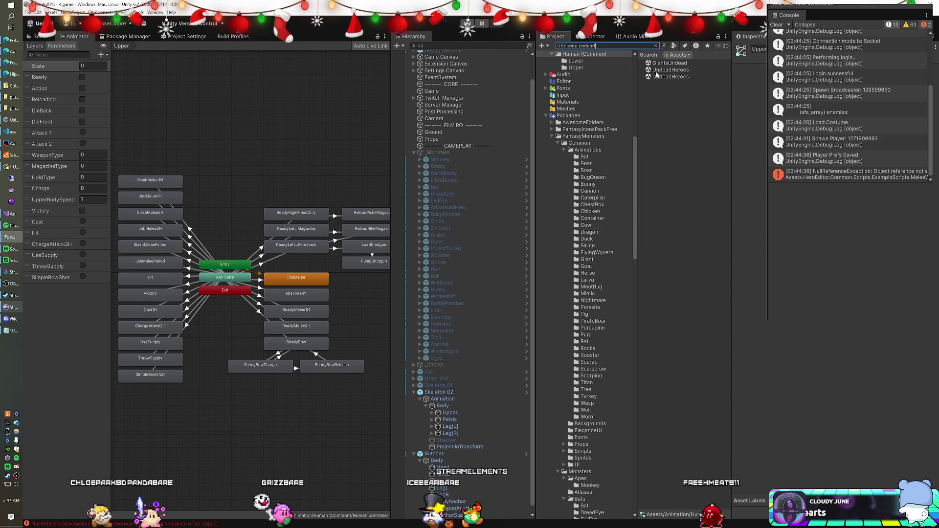
click(656, 71)
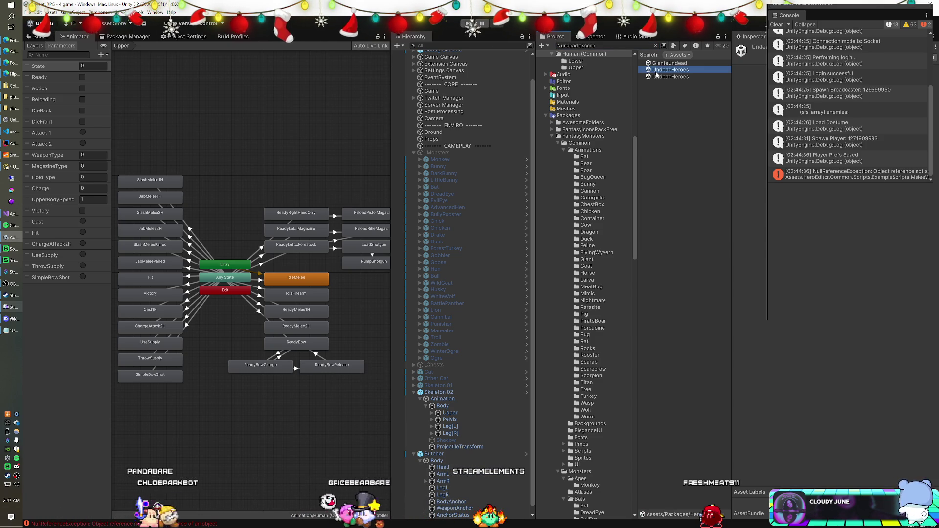
Open the UndeadHeroes scene, saving the modified current scene when prompted.
scroll(597, 113, up, 6)
scroll(598, 113, up, 2)
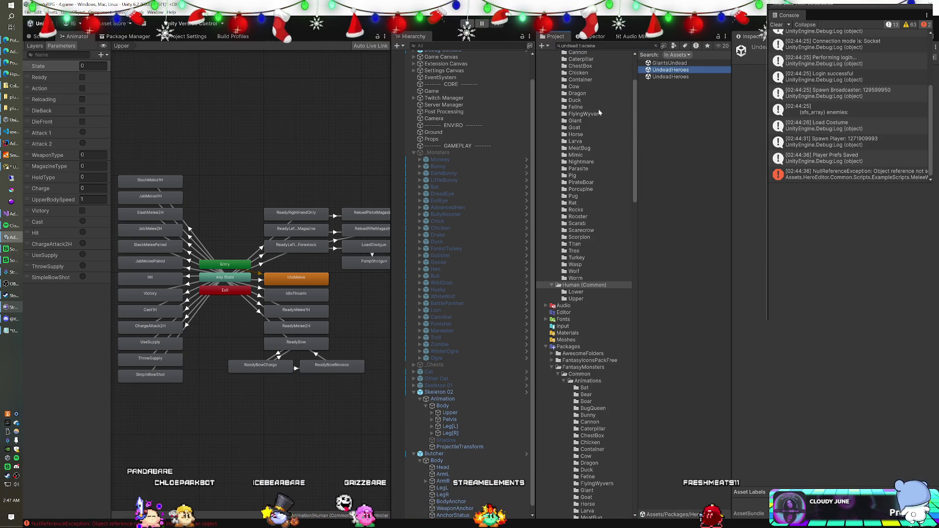
double_click(664, 76)
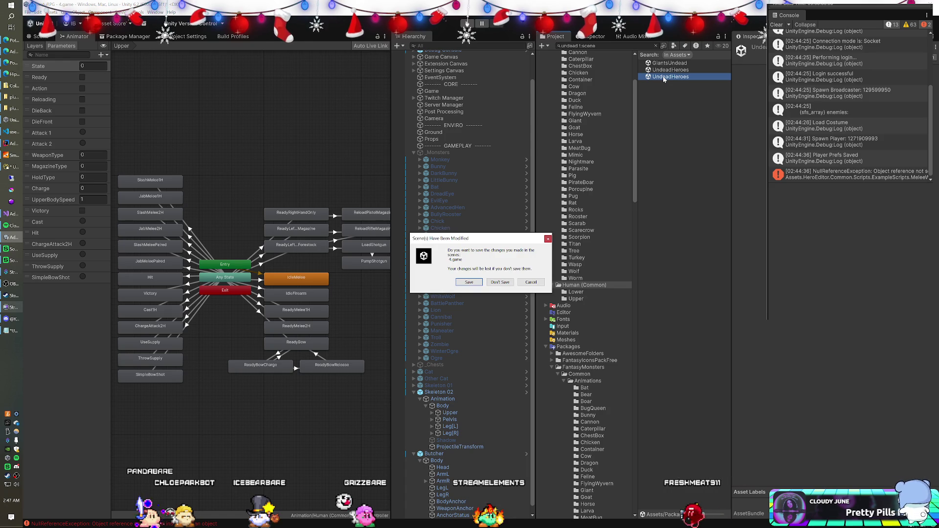
click(465, 284)
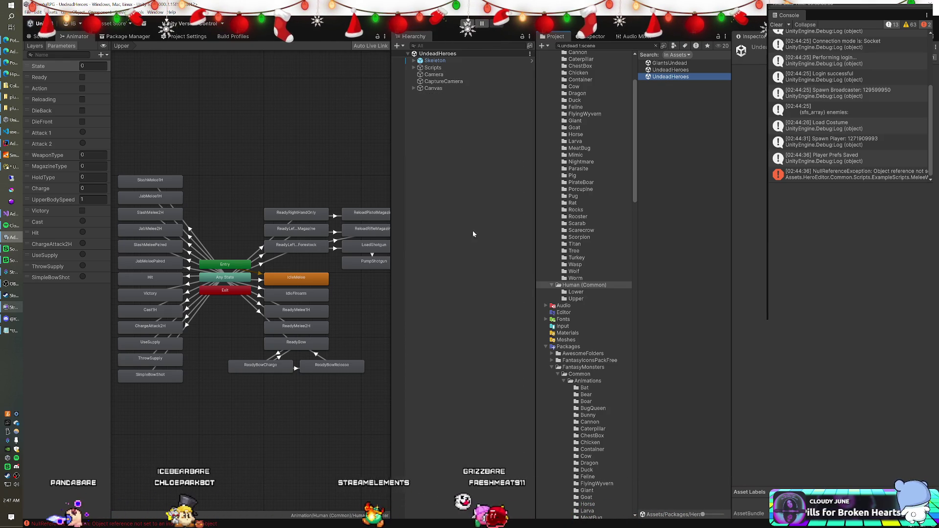
Play the UndeadHeroes demo, switch the lower body from IDLE to WALK, and select the Undead's Animation object.
click(674, 70)
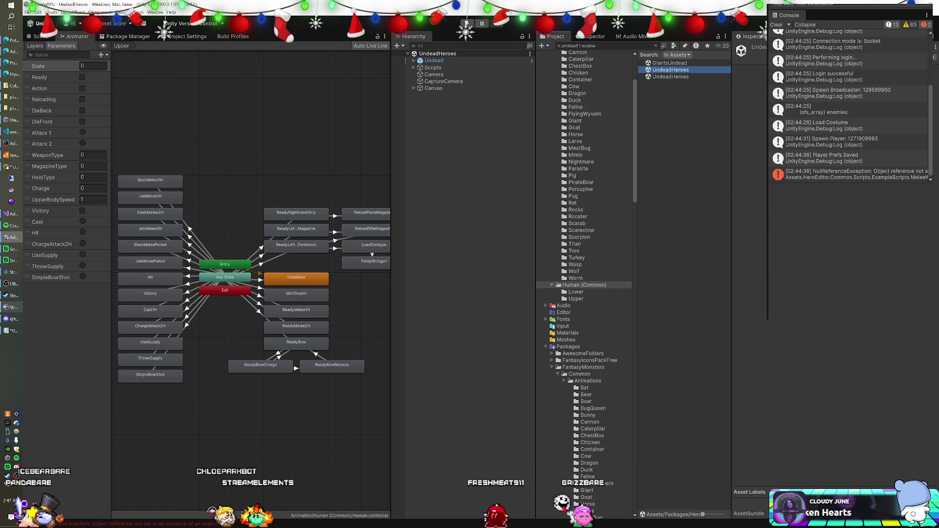
key(ctrl+p)
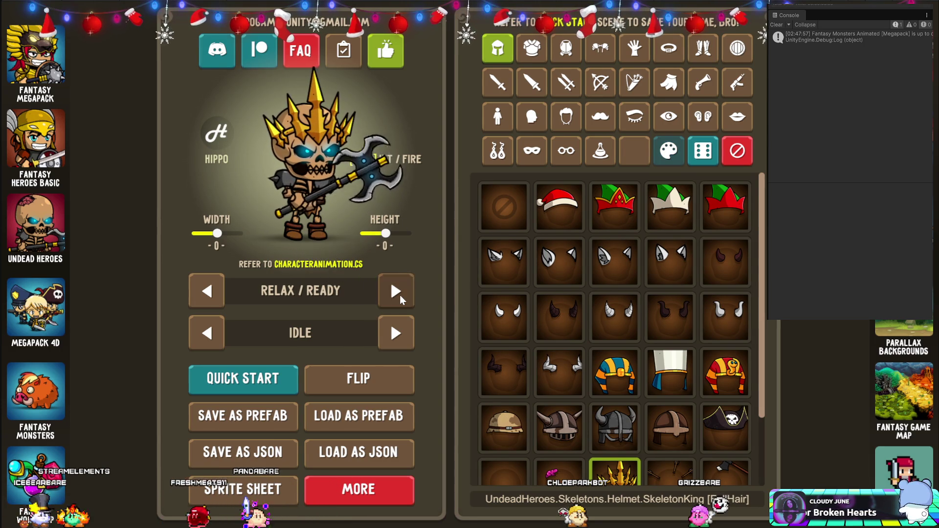
click(401, 335)
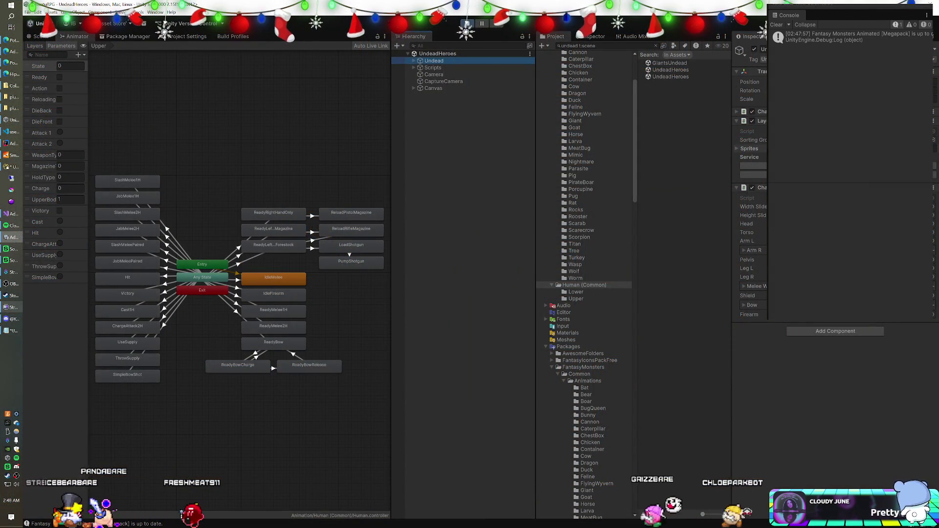
click(414, 60)
click(432, 69)
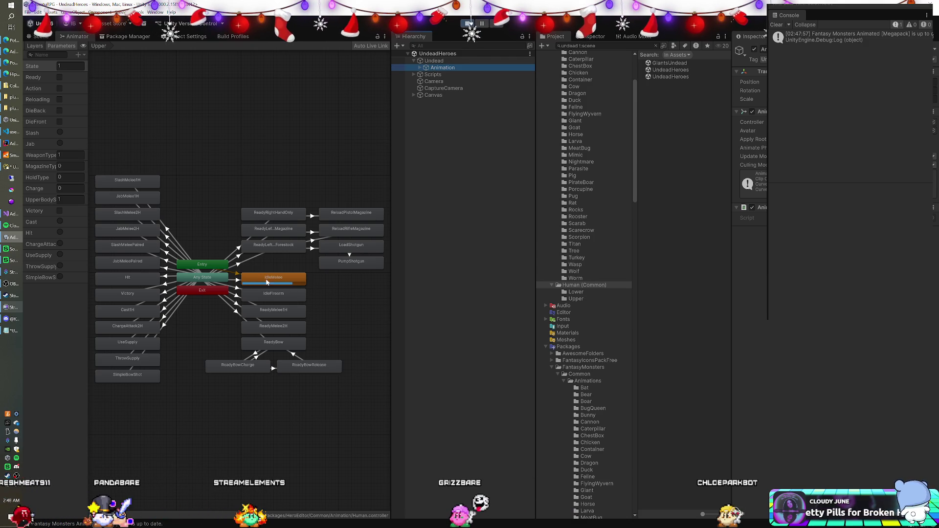
Show the Undead character controller's Lower layer in the Animator, then return to its parameters list.
click(34, 47)
click(43, 84)
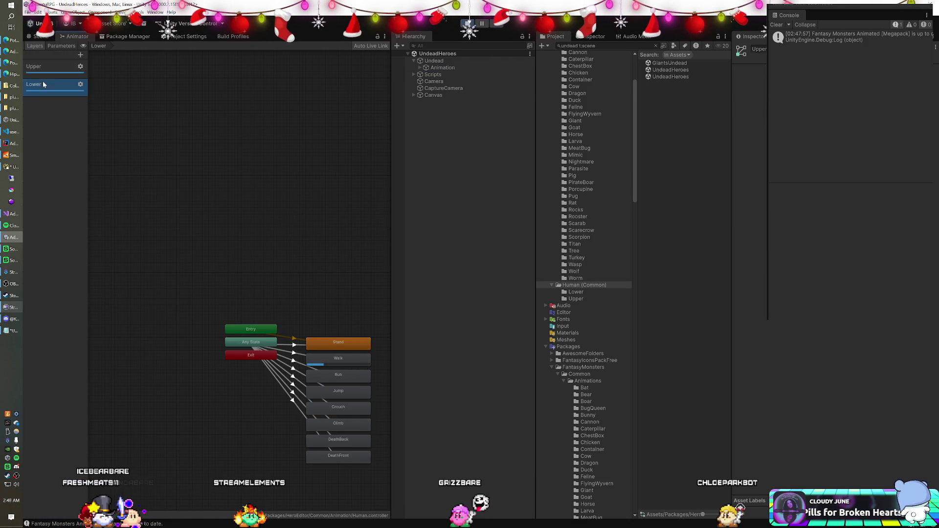
click(61, 46)
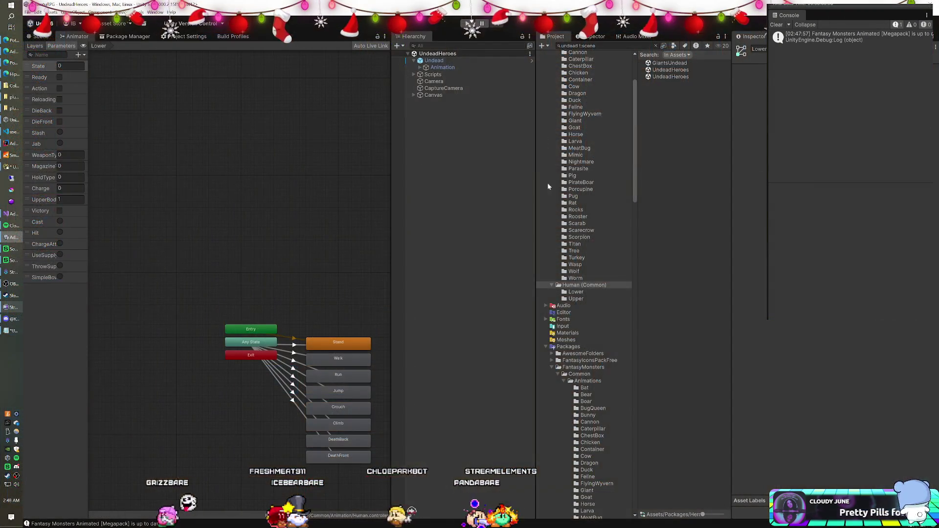
scroll(582, 222, down, 3)
Reopen the 4.game scene from the Assets > Scenes folder.
scroll(583, 229, down, 8)
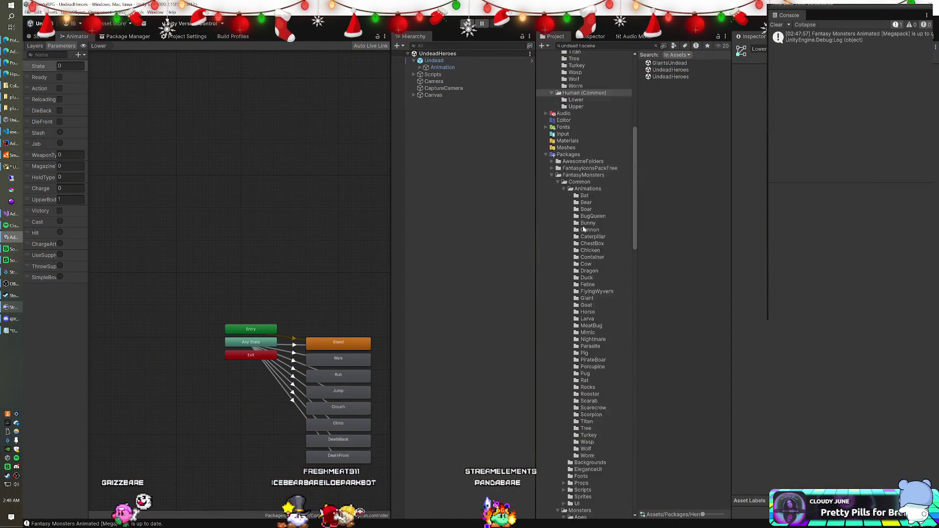
scroll(607, 308, down, 20)
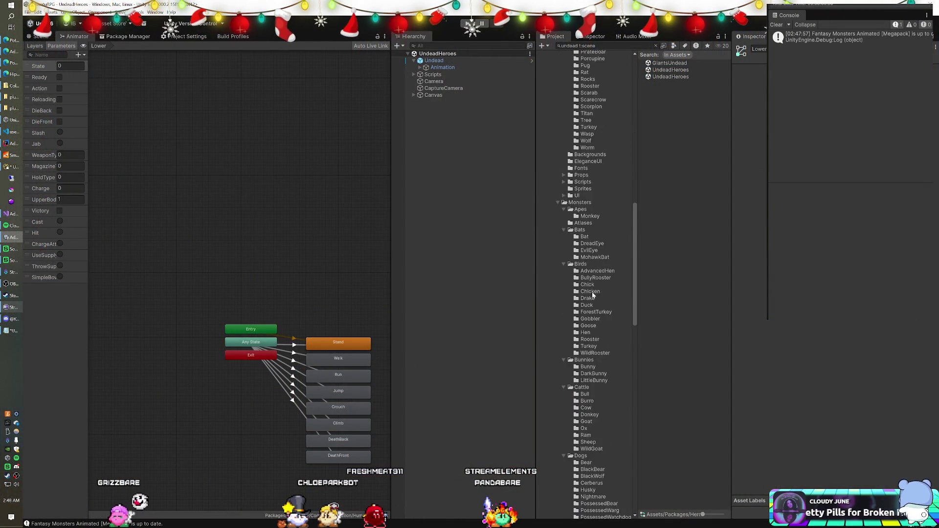
scroll(598, 296, down, 9)
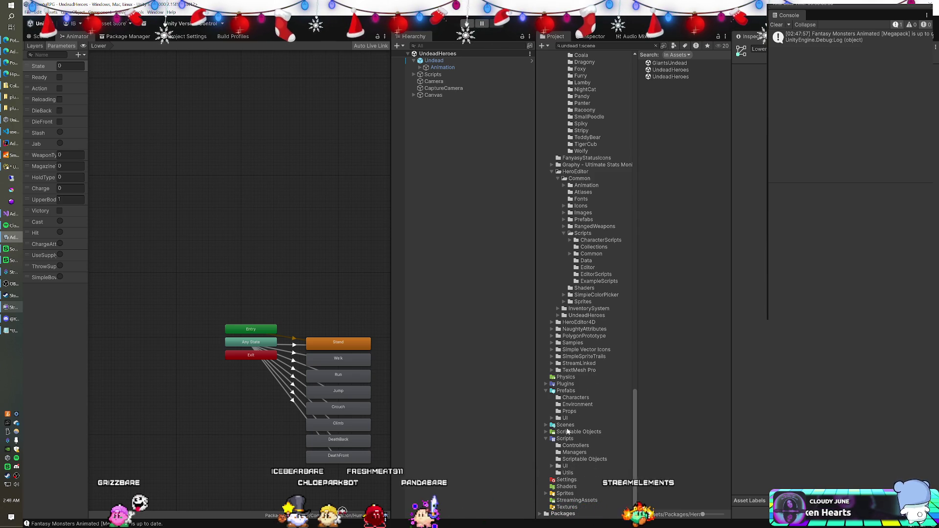
click(565, 424)
double_click(661, 70)
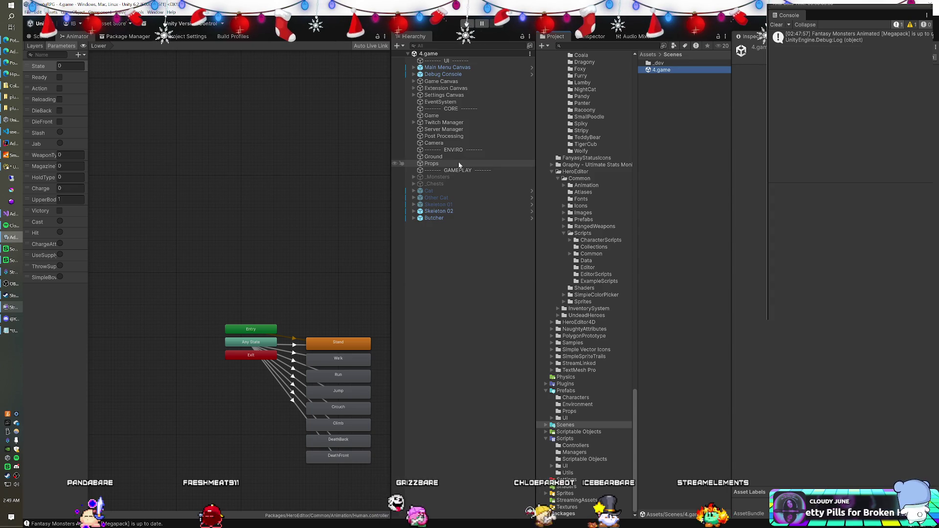
Play-test Butcher's Giant animator with State 1 (Ready), then State 2 (Walk), then stop.
click(436, 218)
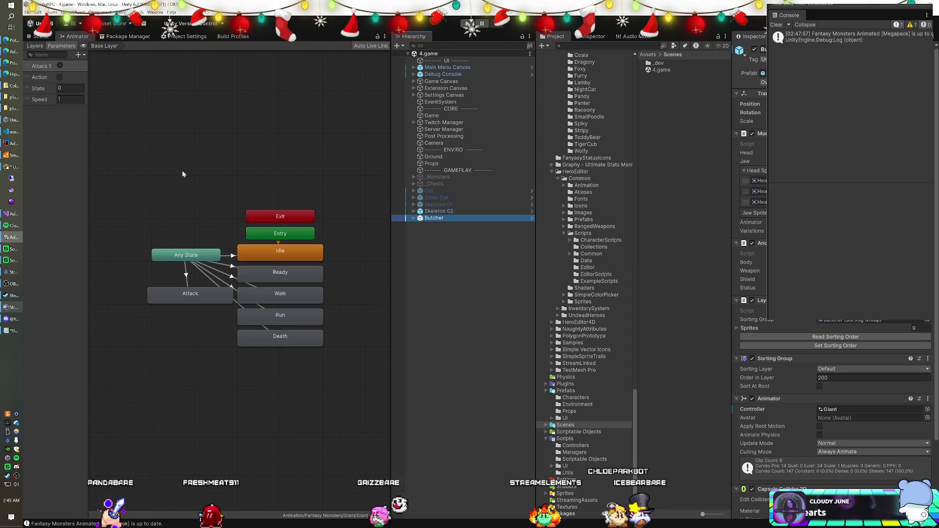
click(468, 23)
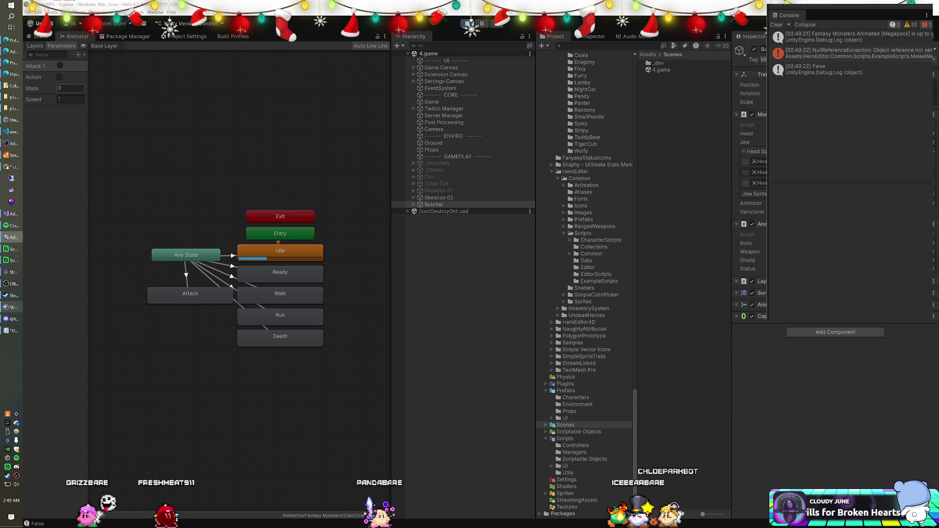
click(83, 88)
text(1)
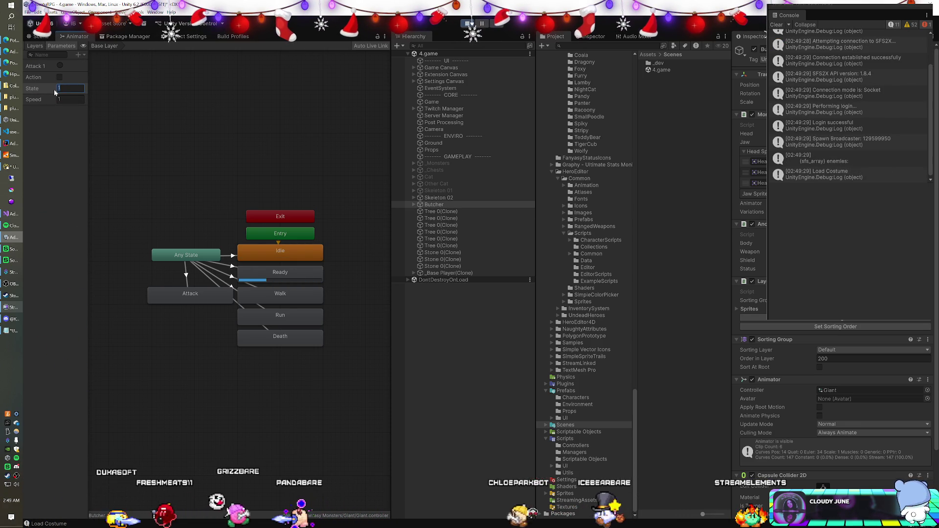
text(2)
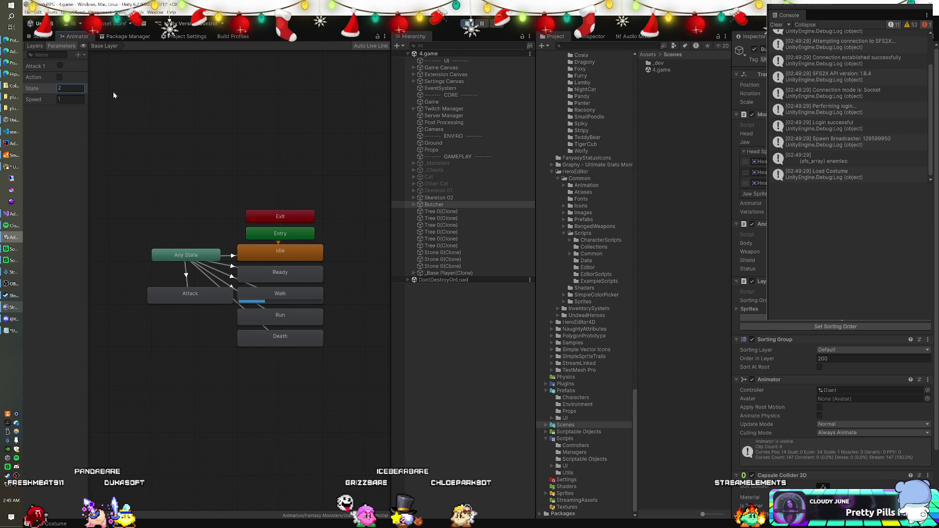
click(468, 23)
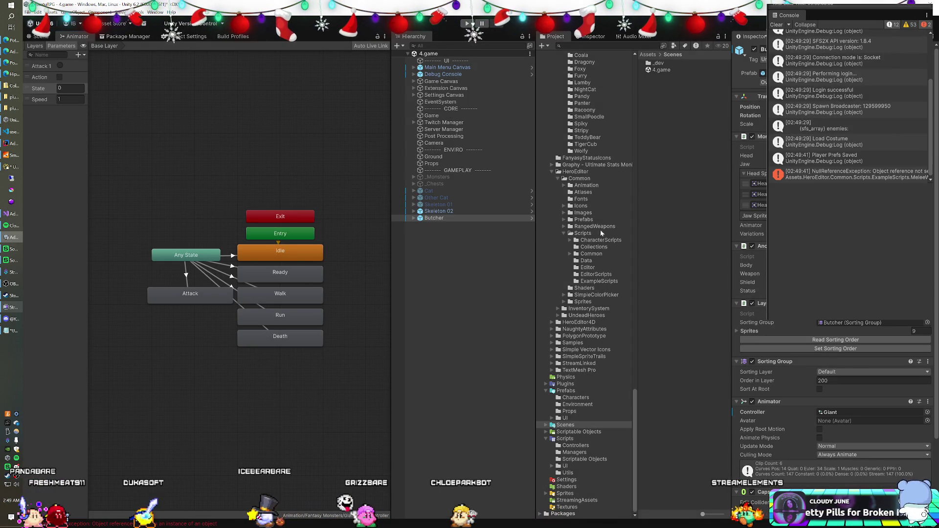
Load the Human controller from Animation > Human (Common) into the Animator.
scroll(596, 261, up, 4)
scroll(596, 264, down, 2)
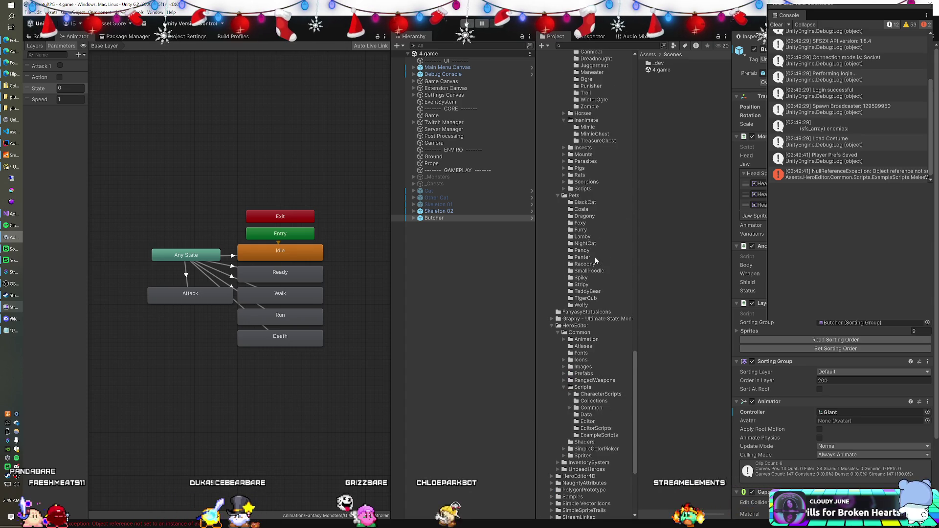
scroll(595, 294, up, 2)
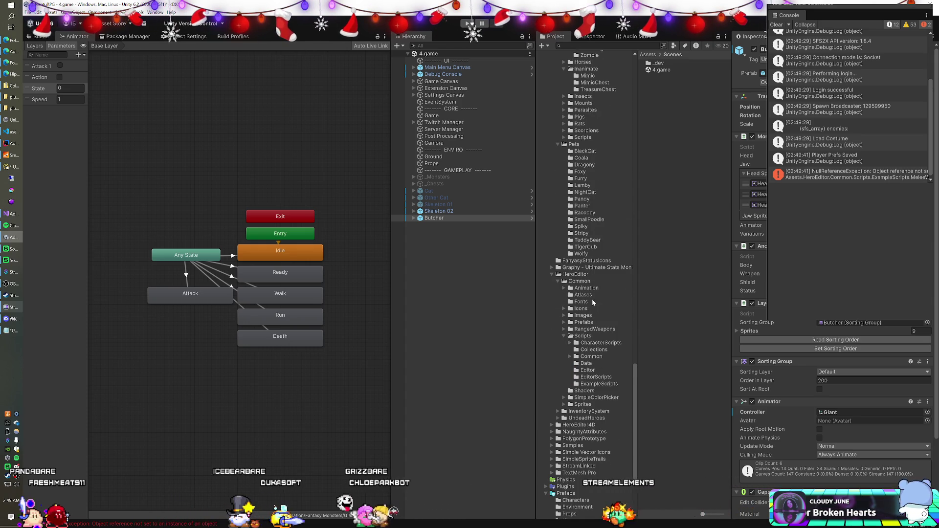
scroll(587, 269, up, 5)
scroll(587, 268, up, 20)
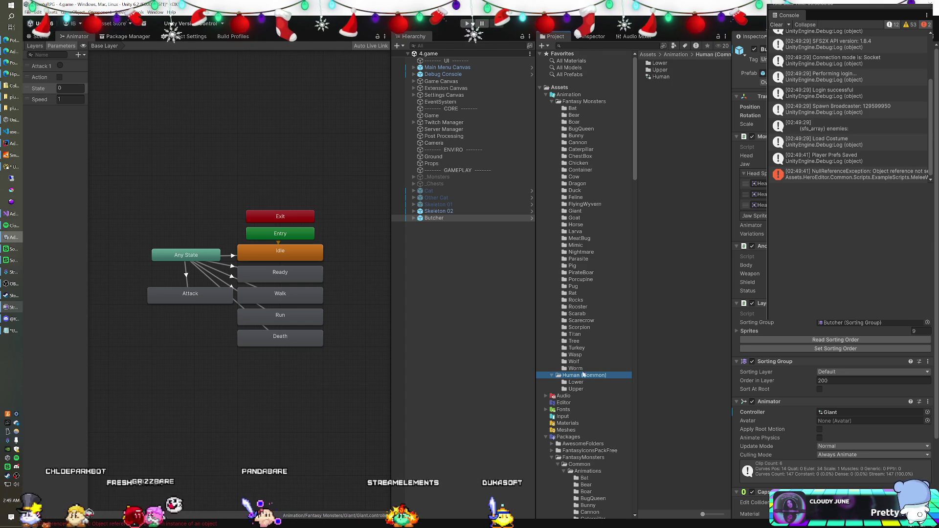
click(660, 77)
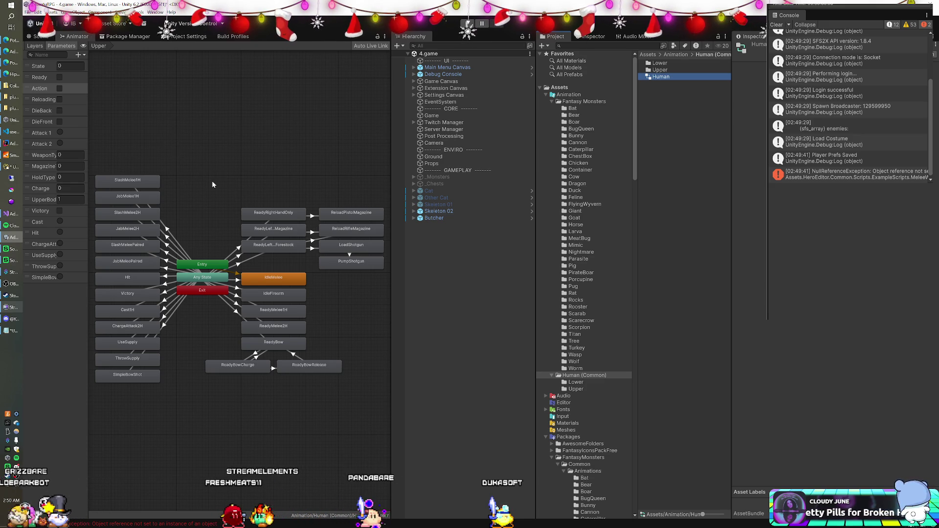
Show the Human controller's Lower layer and inspect its Any State→Walk transition.
click(34, 46)
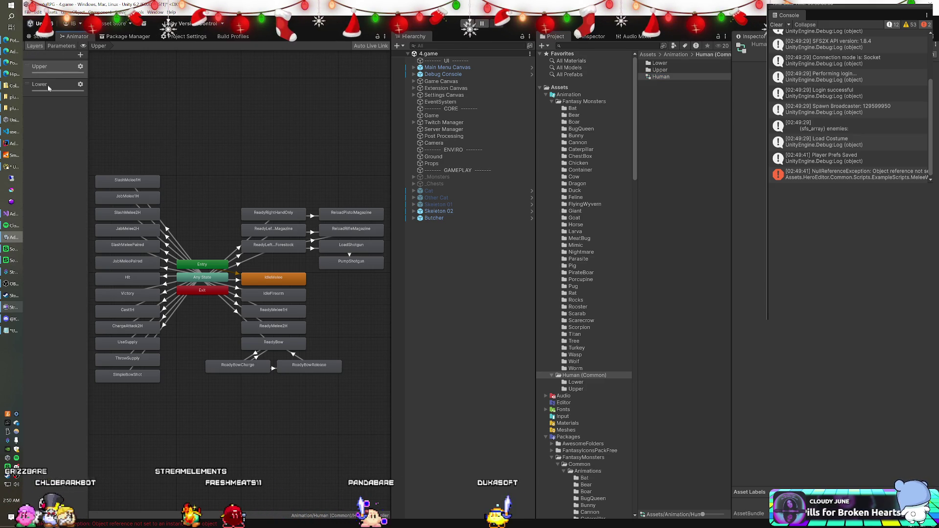
click(49, 88)
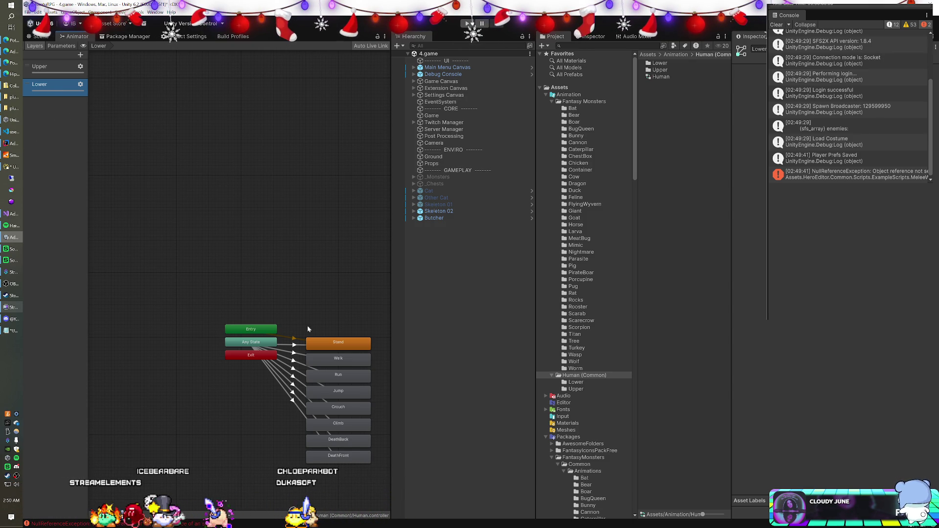
click(301, 360)
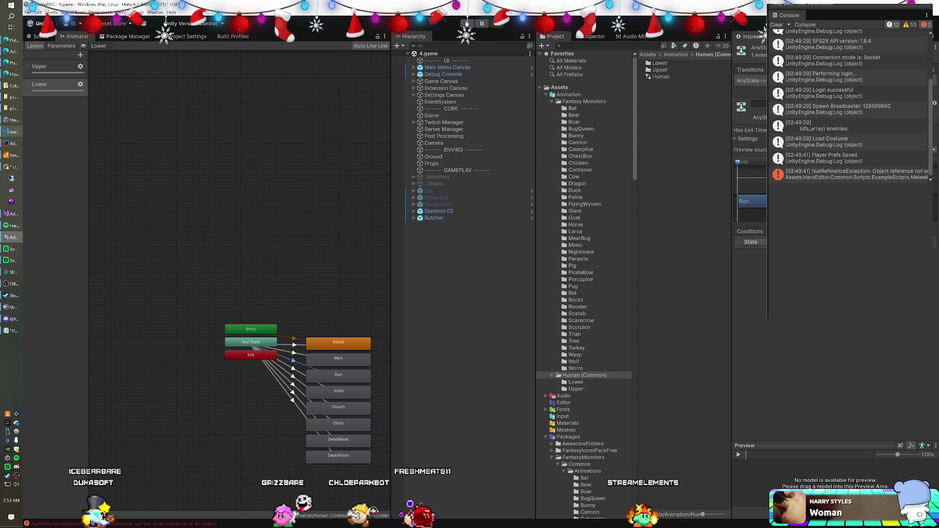
Check another Any State transition's State condition, then reload the Giant controller.
click(295, 353)
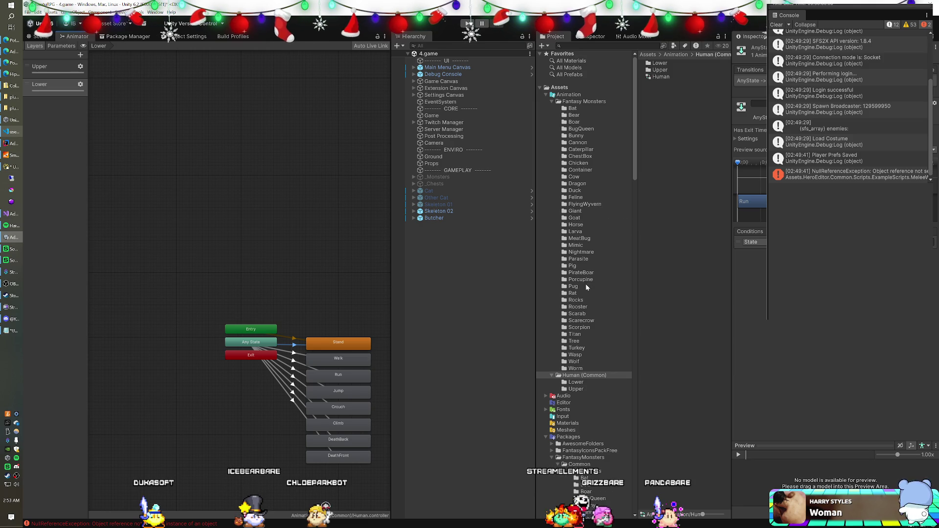
click(659, 77)
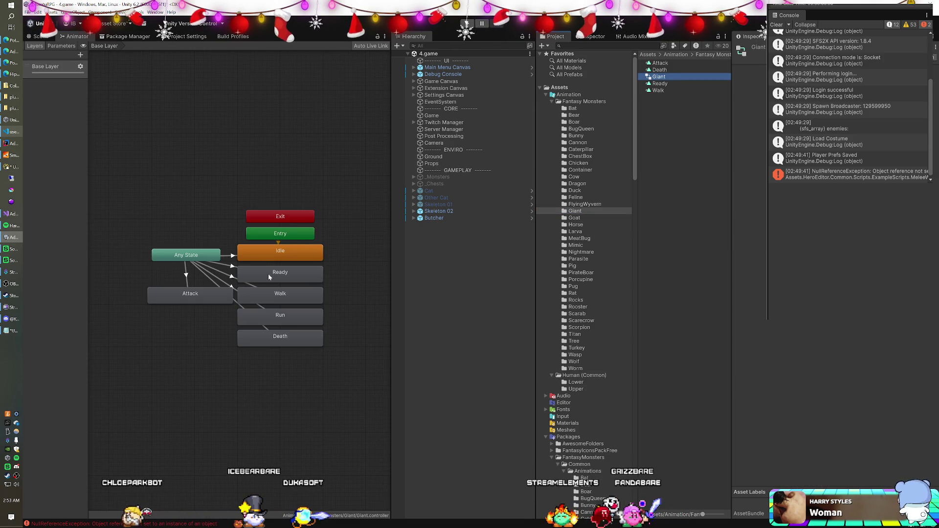
Inspect Giant's Any State→Ready transition, reload the Human controller, and enter play mode.
click(232, 267)
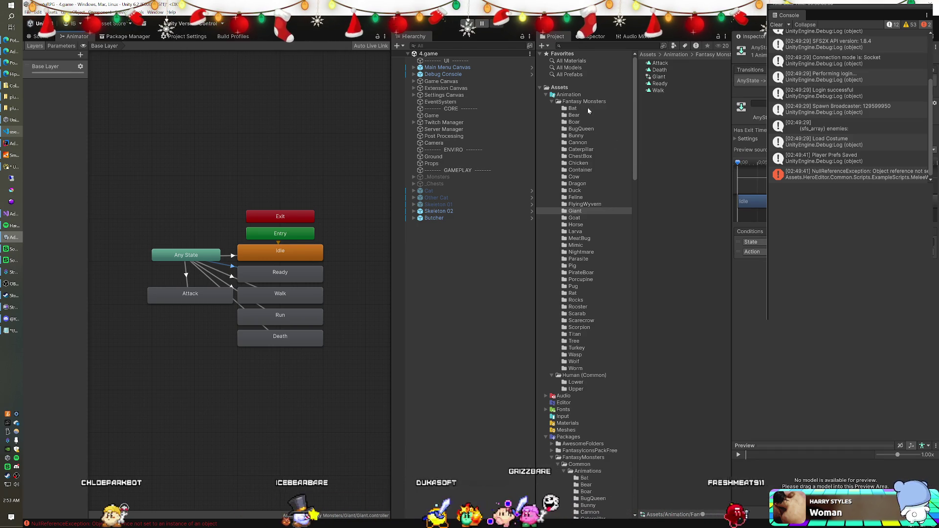
click(575, 378)
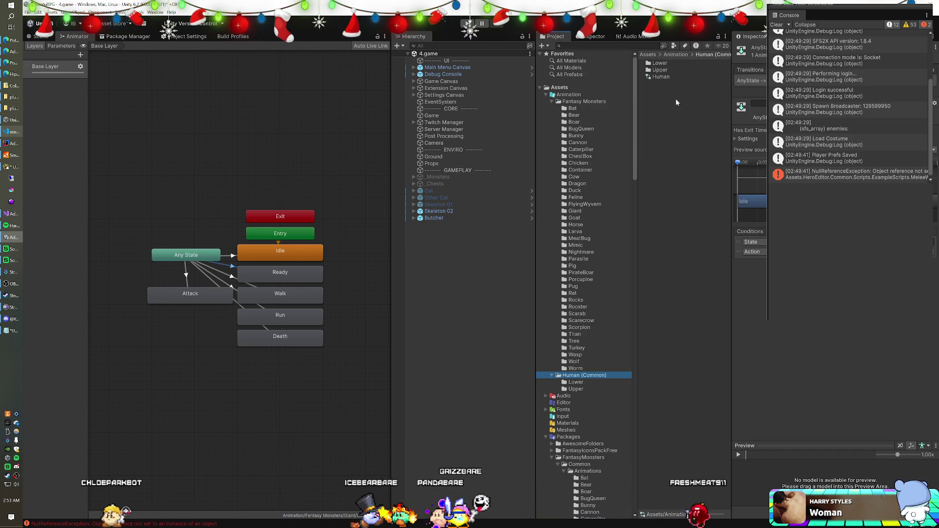
click(672, 76)
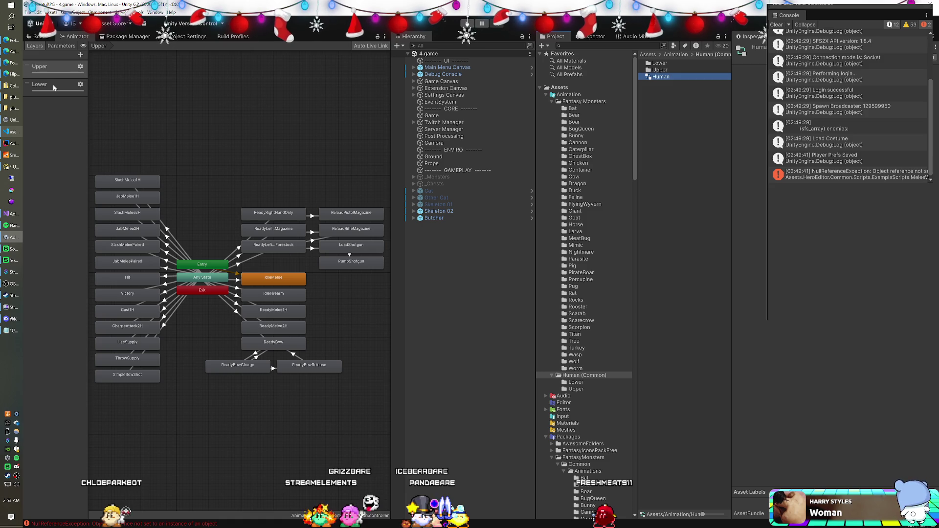
click(469, 24)
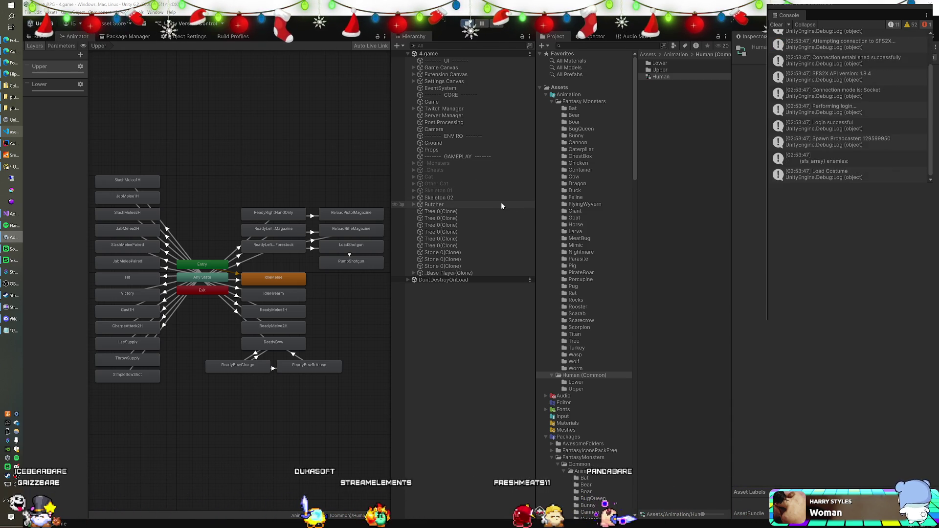
Select Skeleton 02's Animation child and set its State parameter to 1.
click(420, 195)
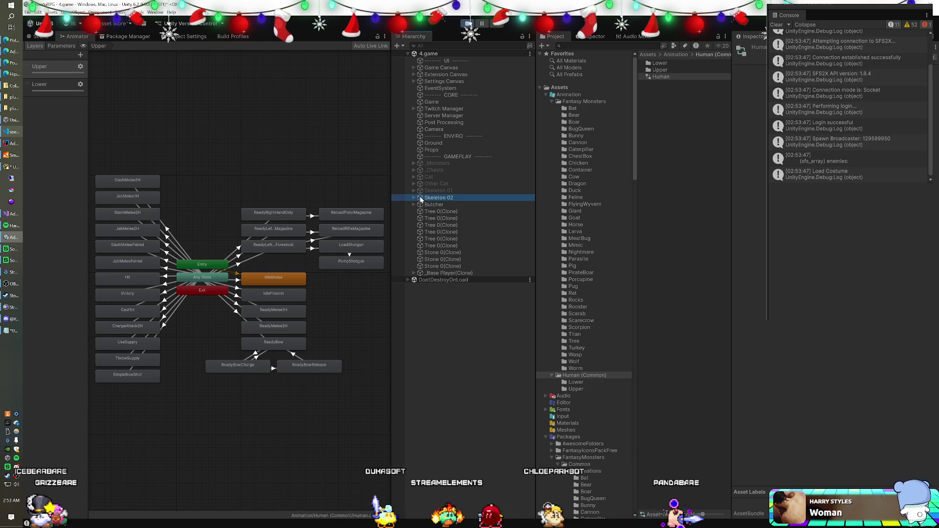
click(414, 197)
click(431, 205)
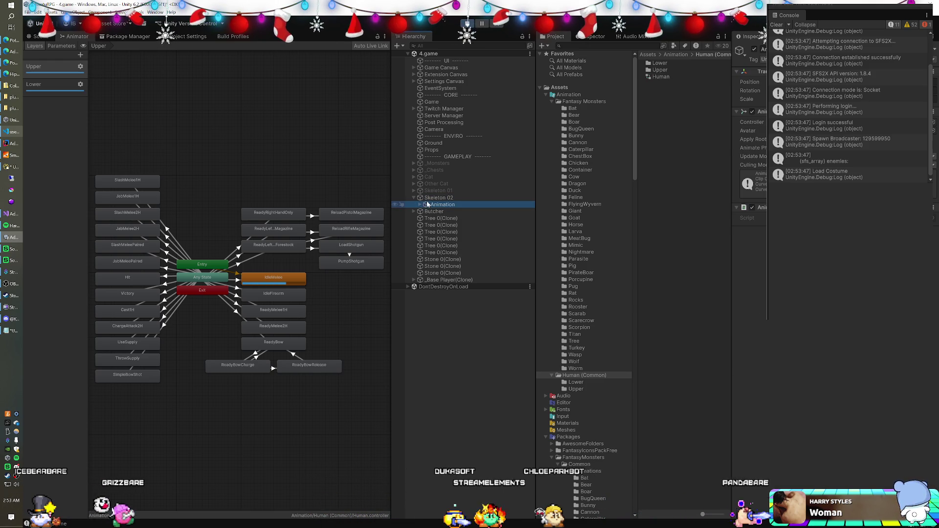
click(61, 46)
click(69, 66)
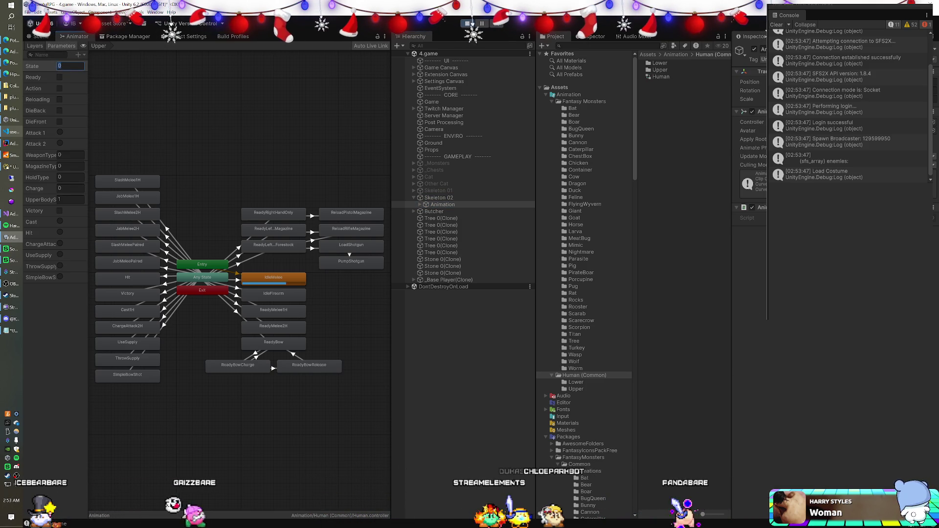
text(1)
key(Return)
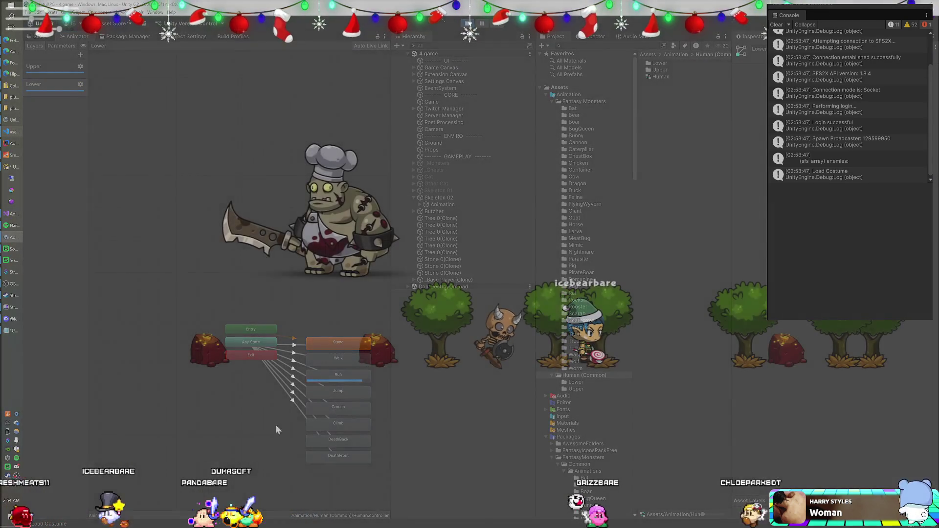
Walk the player left toward Skeleton 02, then begin a skeleton state note in Notepad.
key(Left)
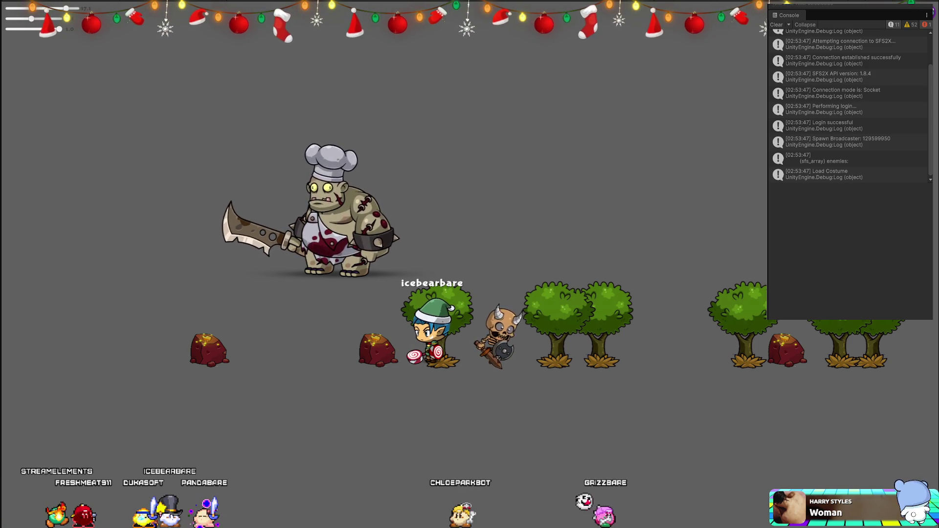
key(alt+Tab)
text(S)
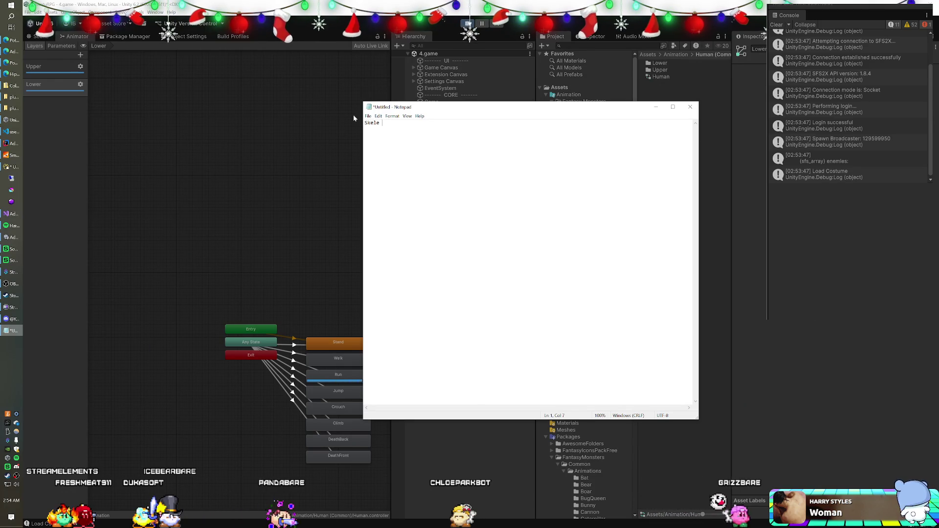
text(  1)
Note the states: Skele 1 Walk, Skele 1 Idle, Giant 1 Ready, Giant 2 Walk.
key(Tab)
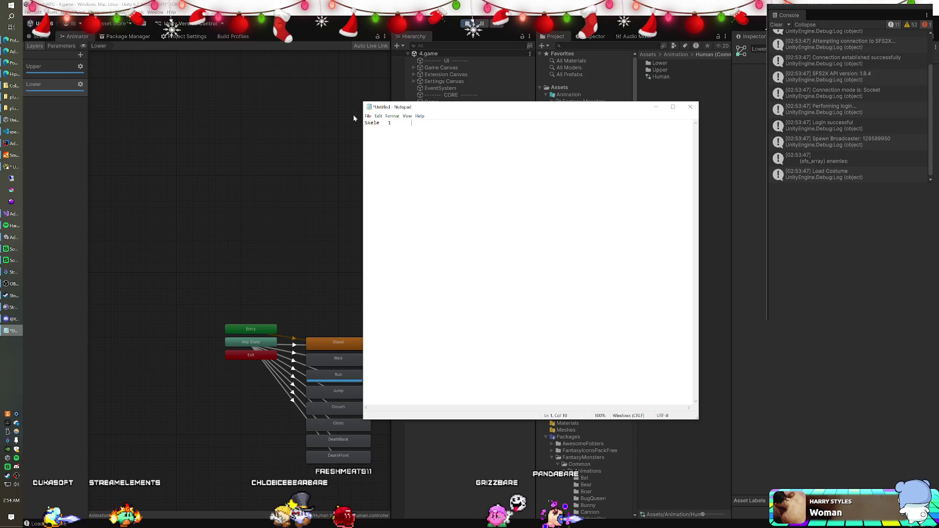
text(Walk)
key(Return)
text(Skele	1	Idle)
key(Return)
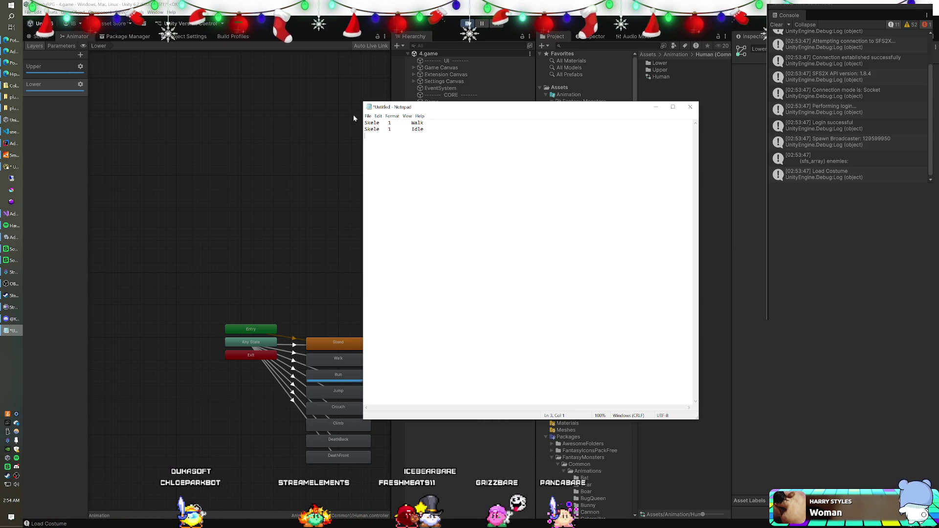
text(Gian)
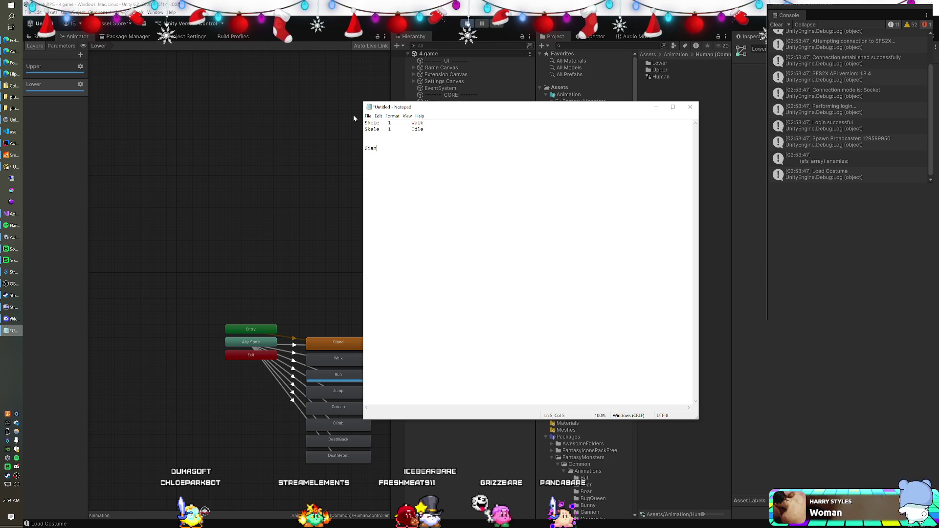
text(t	1)
key(Tab)
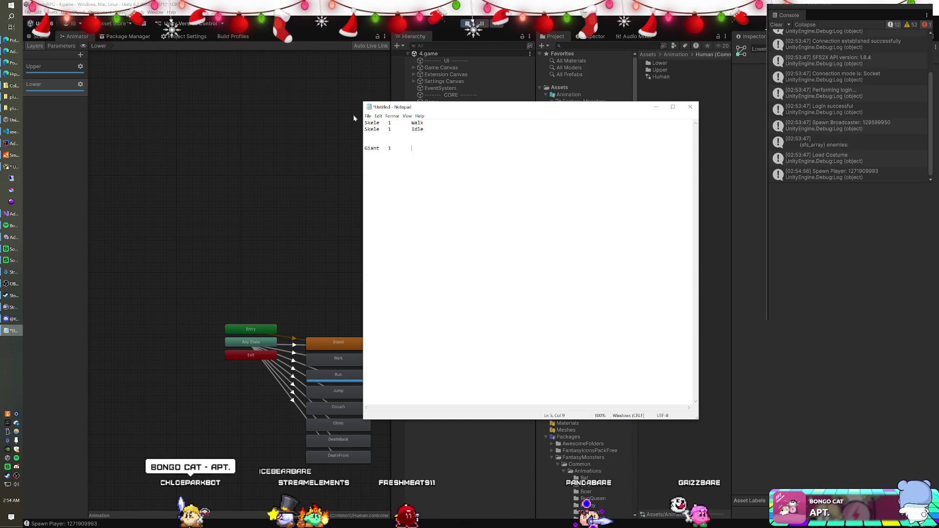
text(Ready)
key(Return)
text(Giant	2)
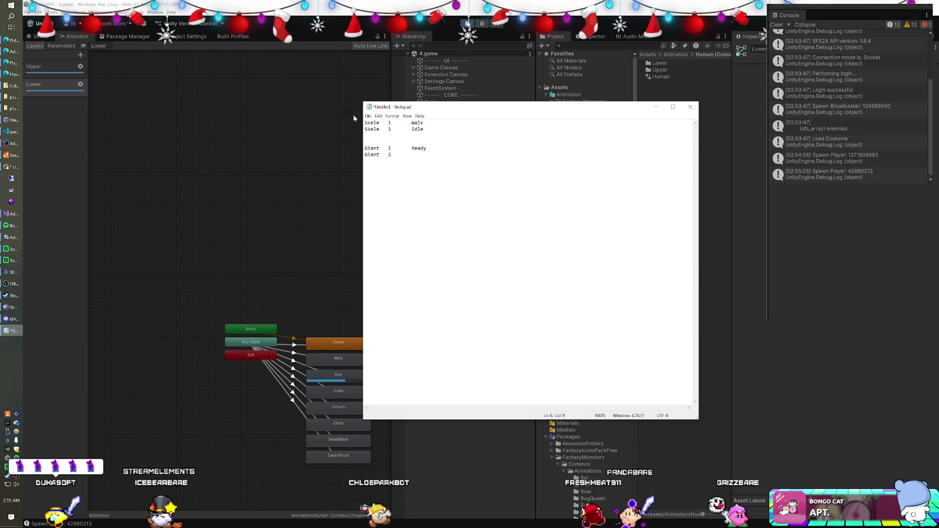
text(	Walk)
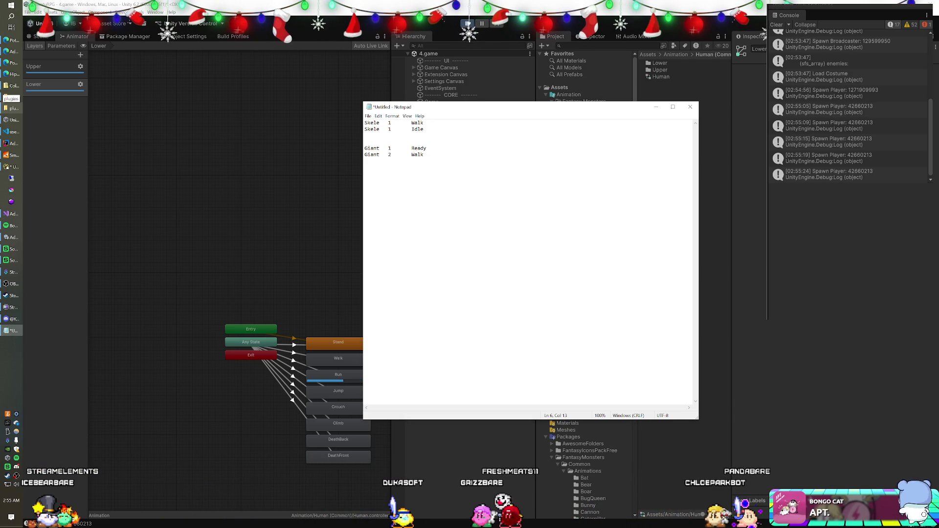
Correct the Skele Idle state number to 2 and return to Unity.
click(391, 129)
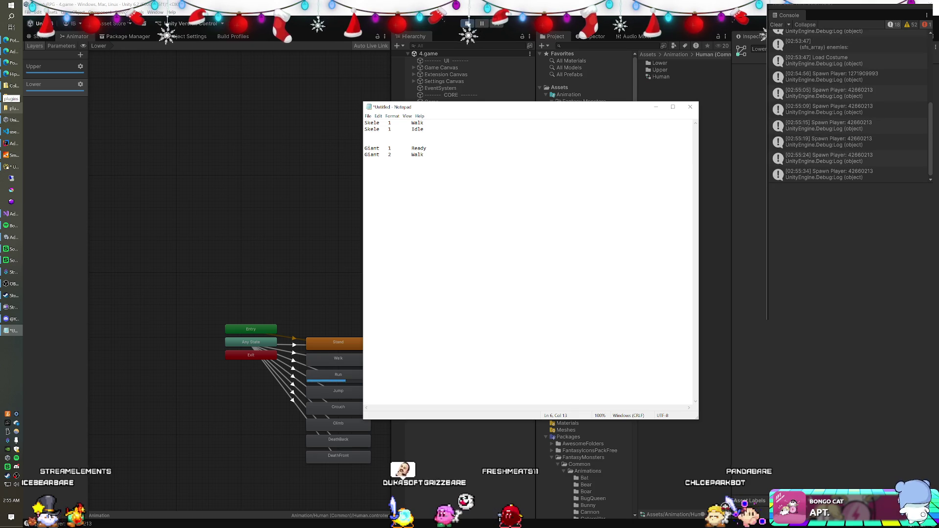
key(BackSpace)
text(2)
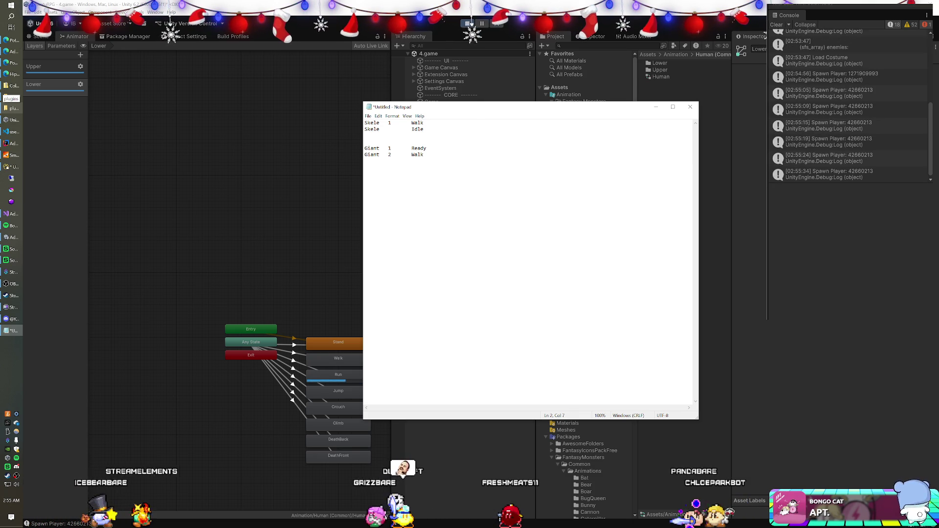
click(426, 148)
click(424, 155)
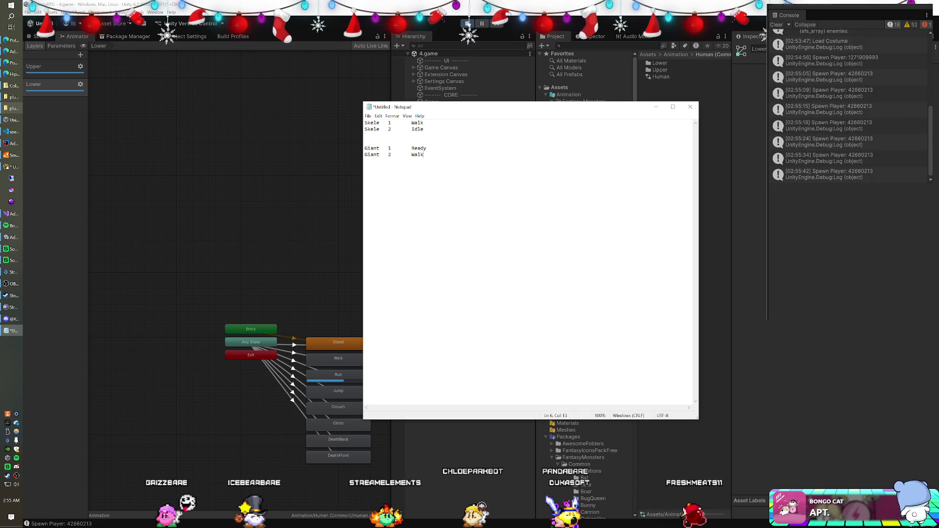
key(alt+Tab)
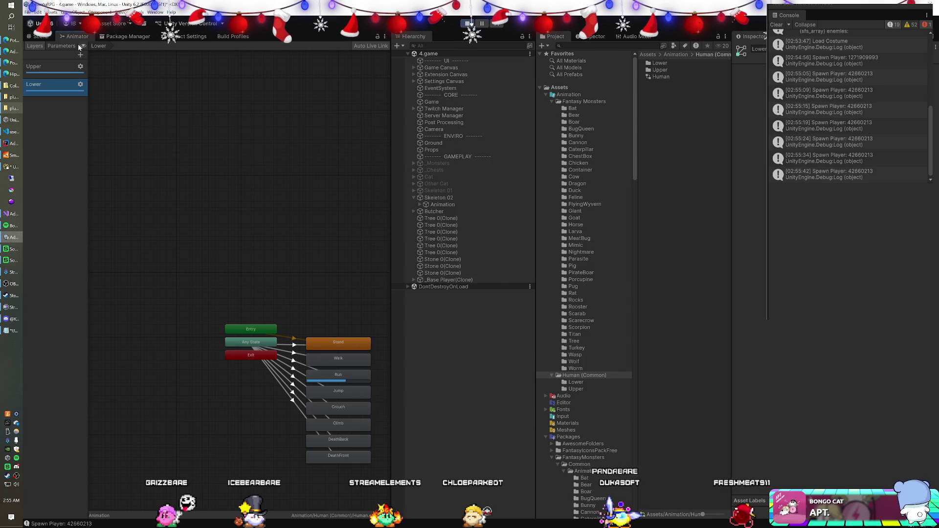
Set the Human animator's State parameter to 1, then to 0, and bring the notes forward.
click(60, 47)
click(74, 66)
text(1)
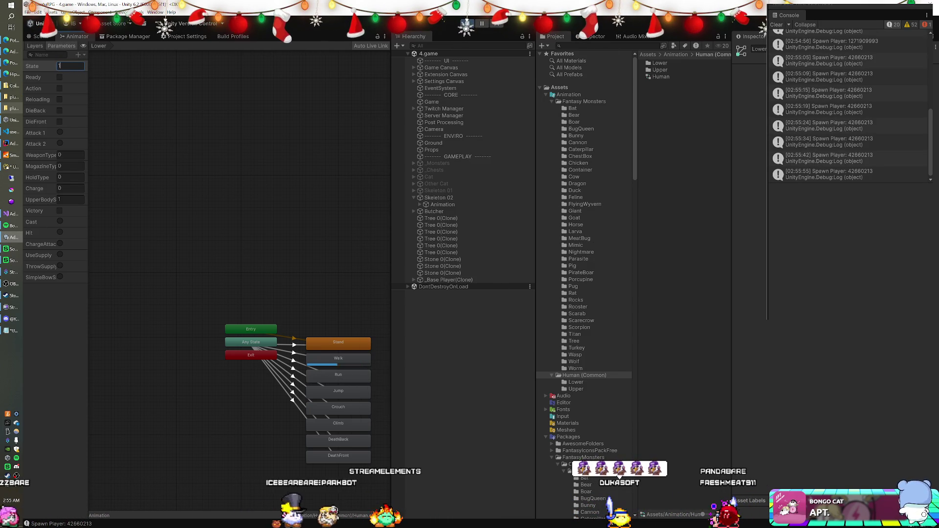
key(BackSpace)
text(0)
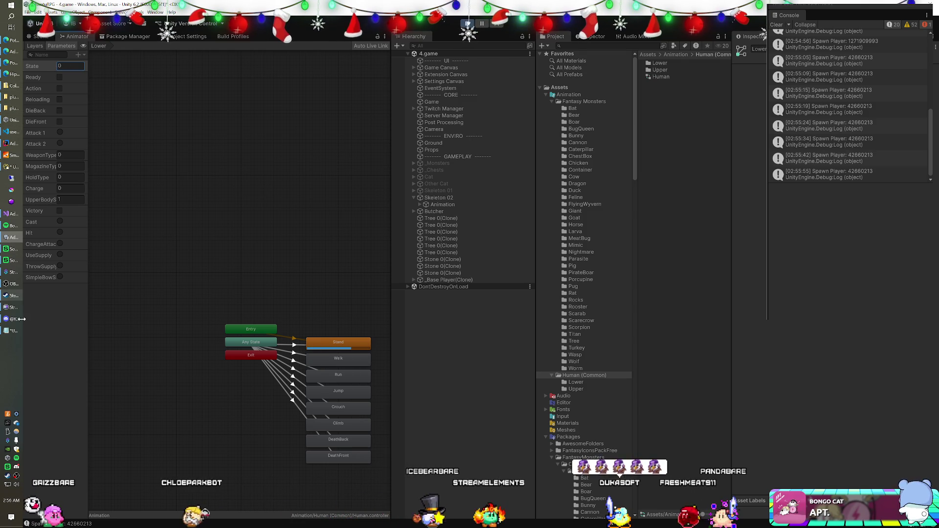
click(12, 331)
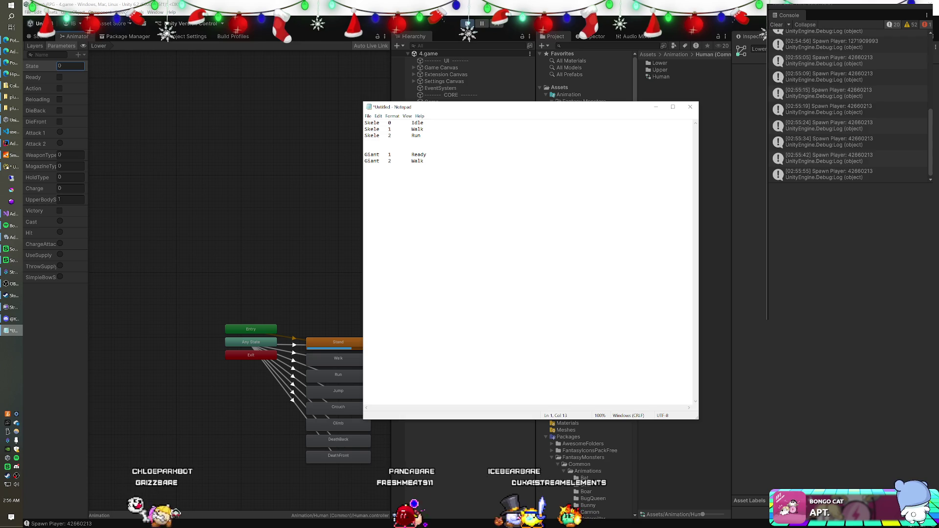
Add a 'Giant 0 Idle' line heading the Giant entries in the Notepad notes.
key(Return)
text(Giant)
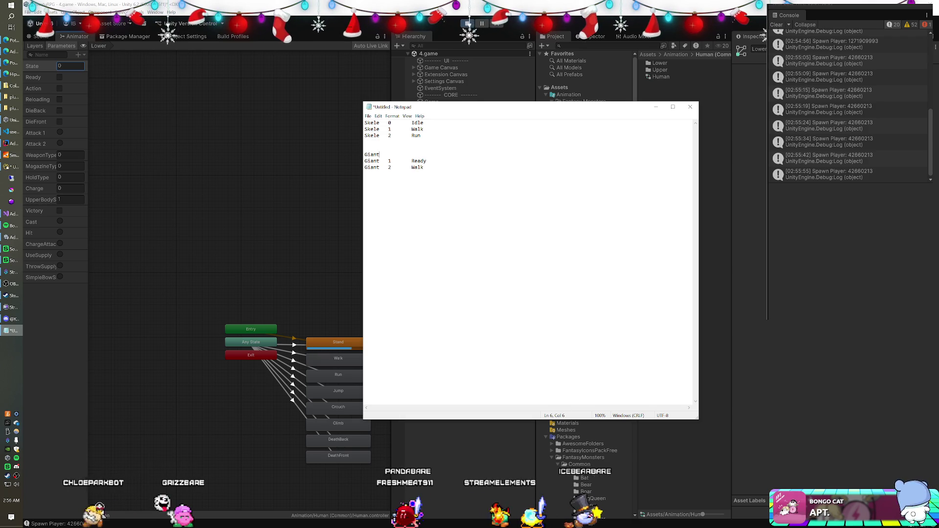
text(-0)
key(Tab)
text(dle)
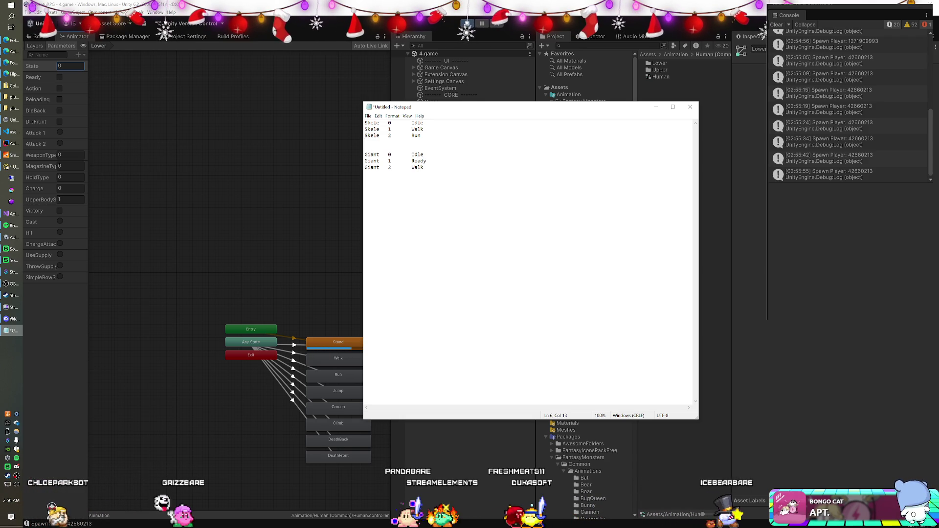
click(404, 8)
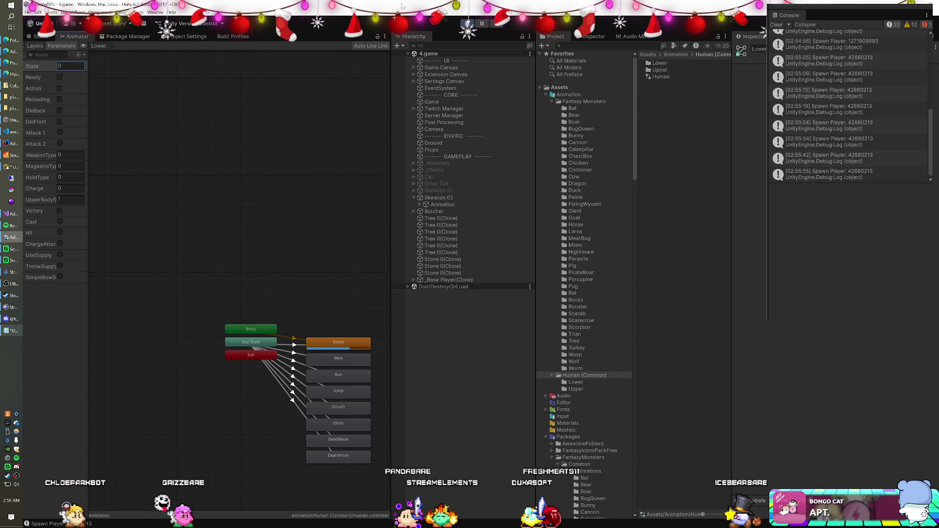
Select the Butcher, change its Giant animator's State value and frame it in the Scene view.
click(432, 211)
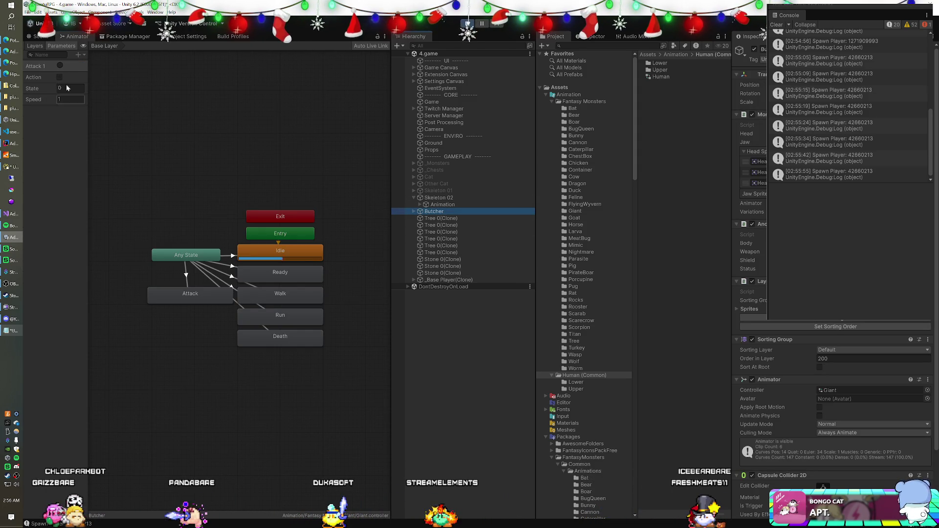
click(71, 88)
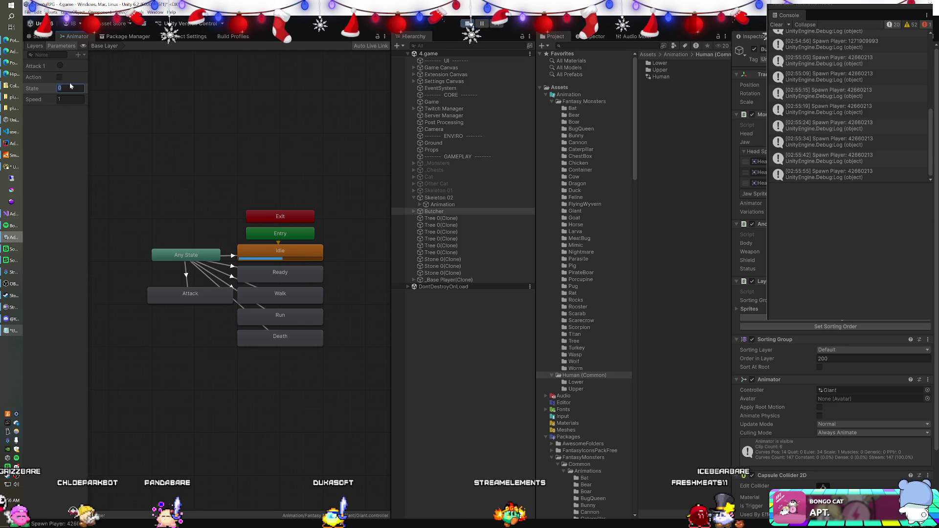
text(1)
key(Return)
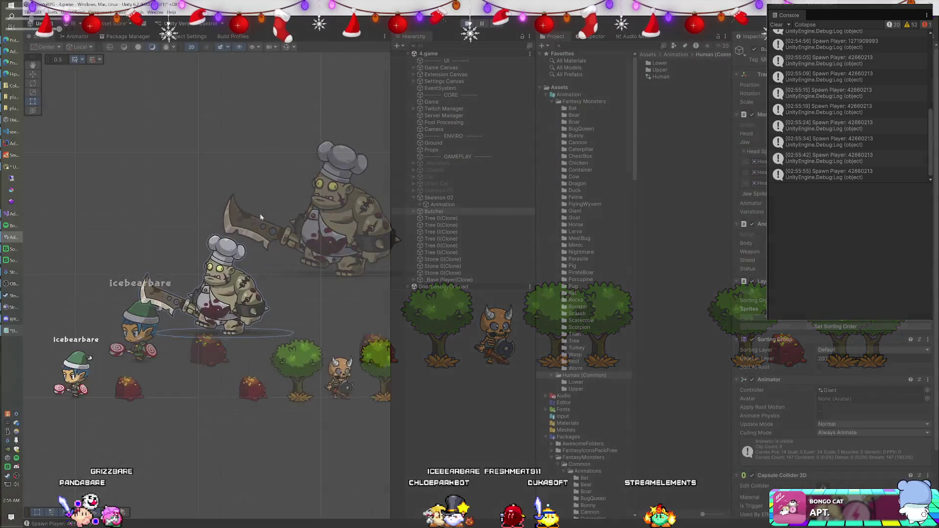
key(f)
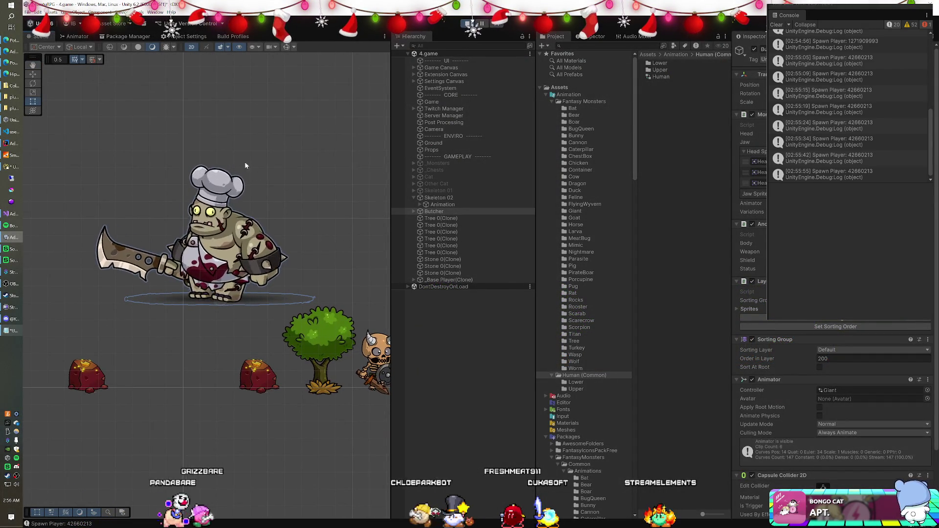
click(77, 37)
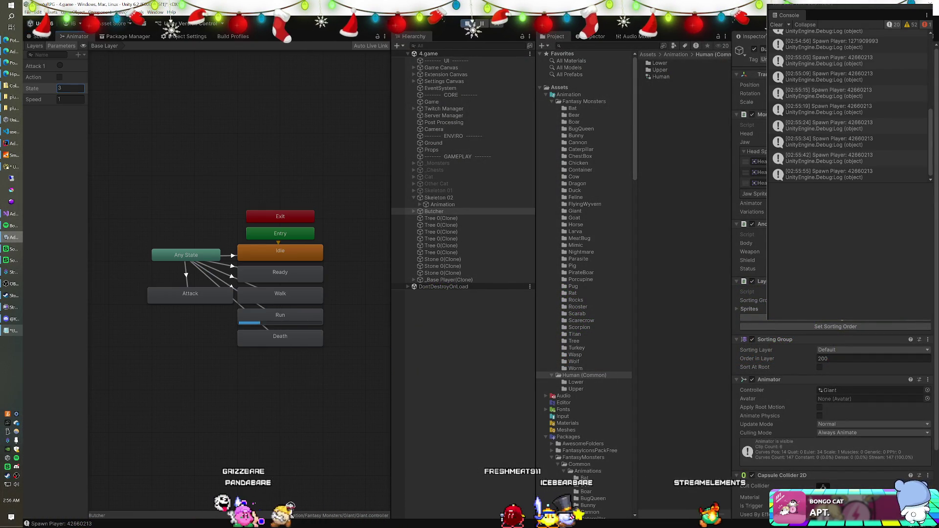
Try State values 4 and 5, inspecting the Any State to Run transition and the scene.
text(4)
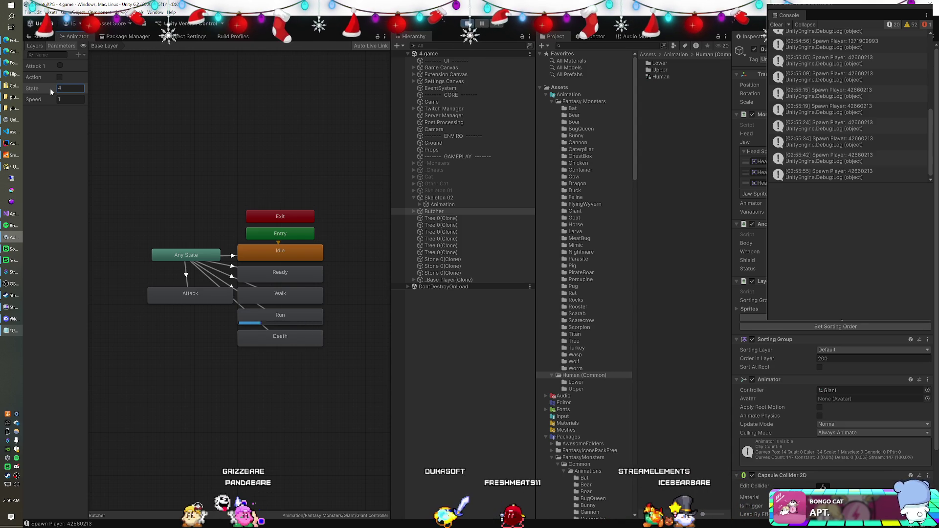
click(213, 283)
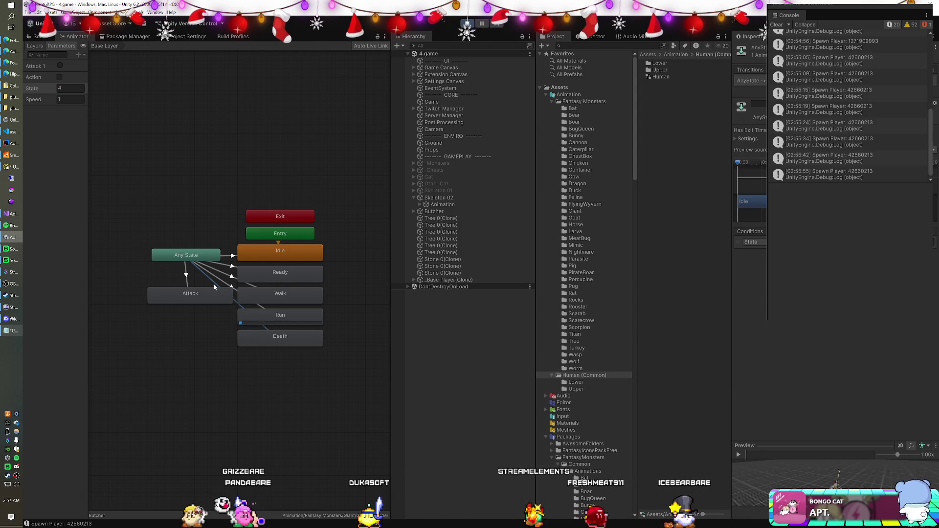
text(5)
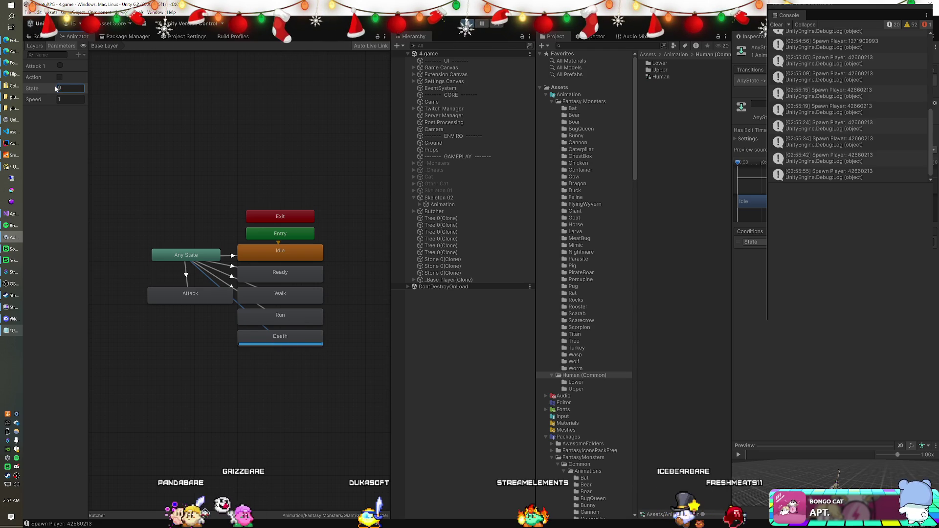
click(41, 36)
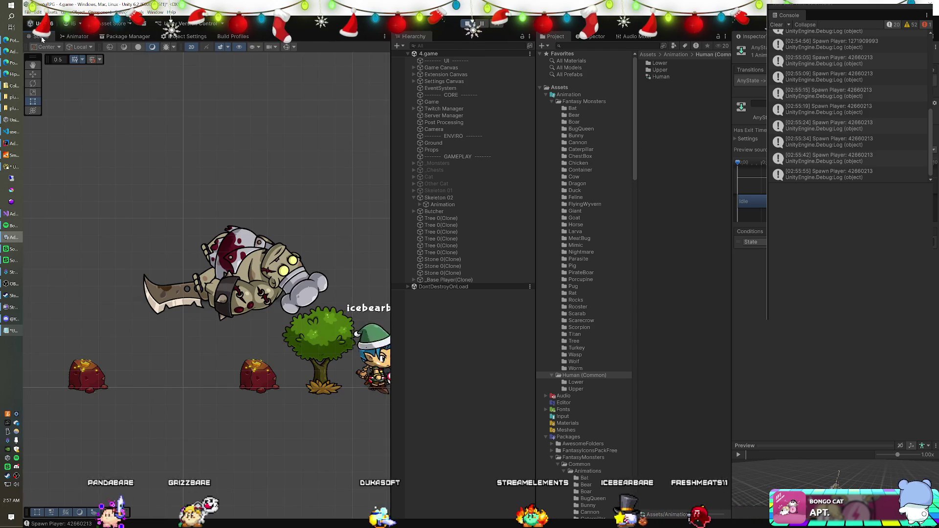
click(84, 39)
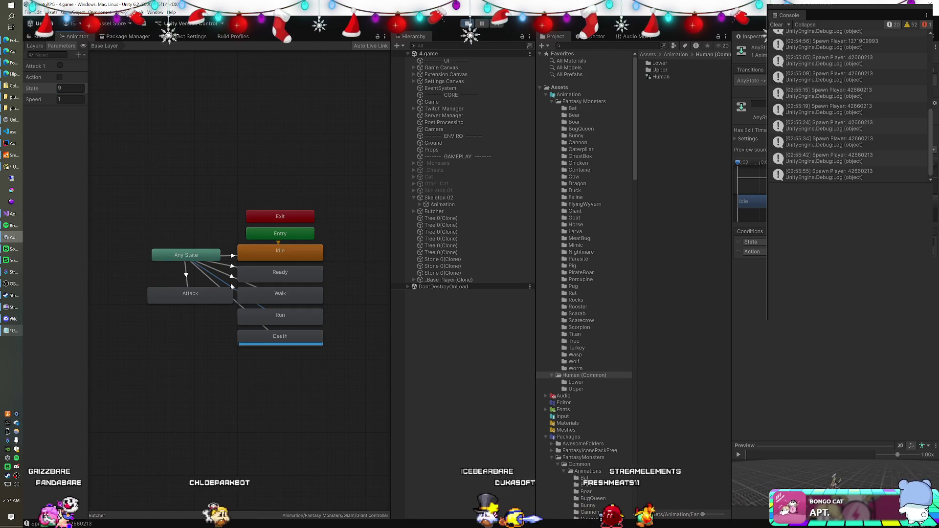
key(alt+Tab)
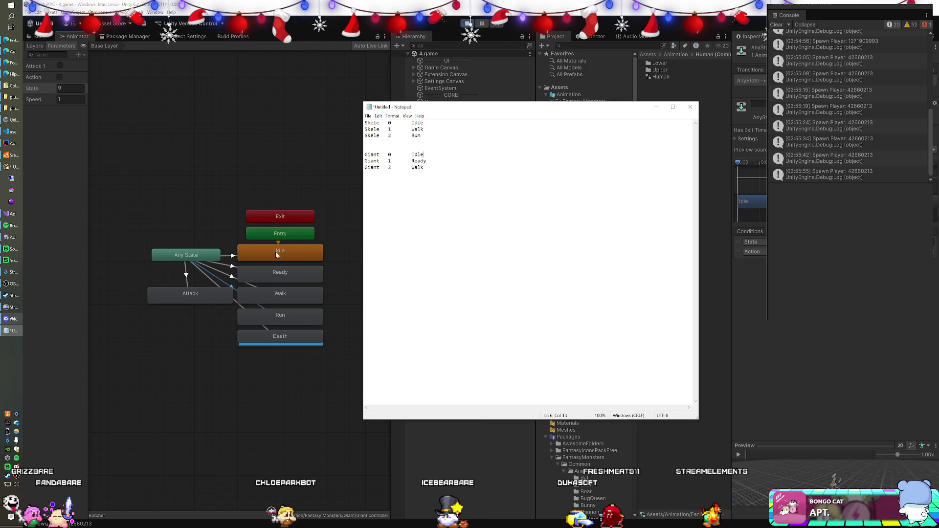
Add 'Giant 3 Run' and 'Giant 9 Death' lines below the Giant entries.
key(Down)
key(Down)
key(Return)
text(Giant)
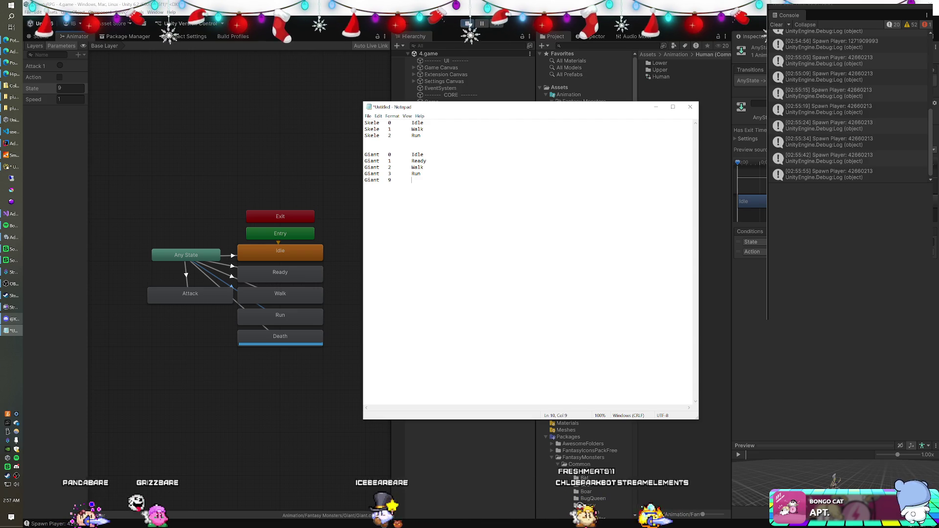
text(Death)
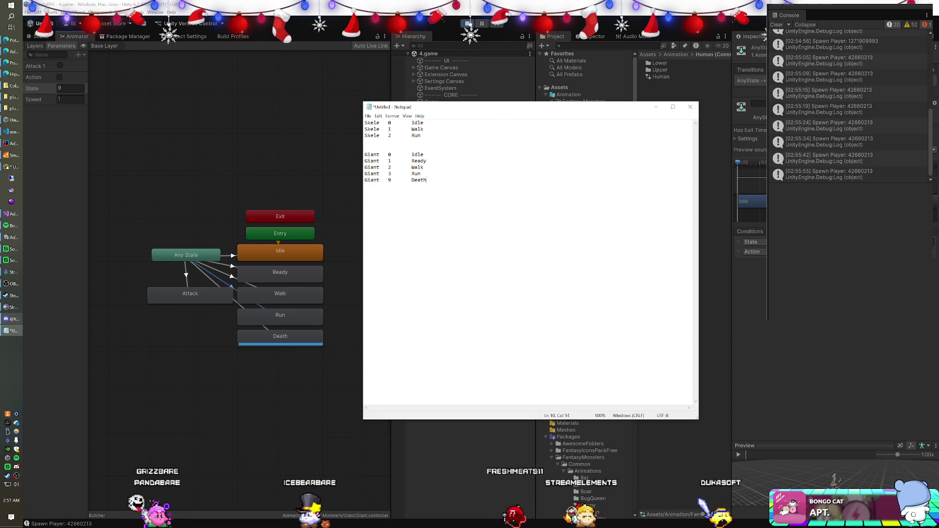
Start a new 'Skele 3' line after the Skele entries in the notes.
click(421, 135)
key(Return)
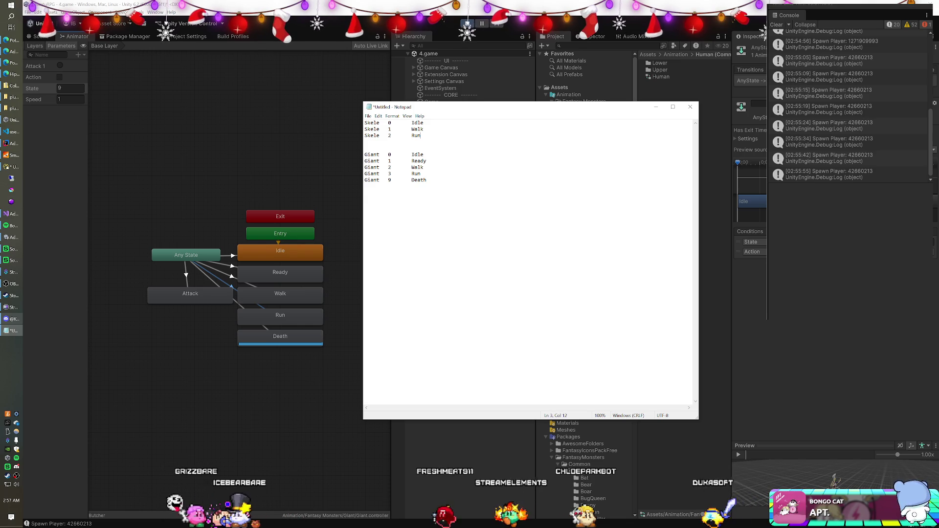
text(Skele)
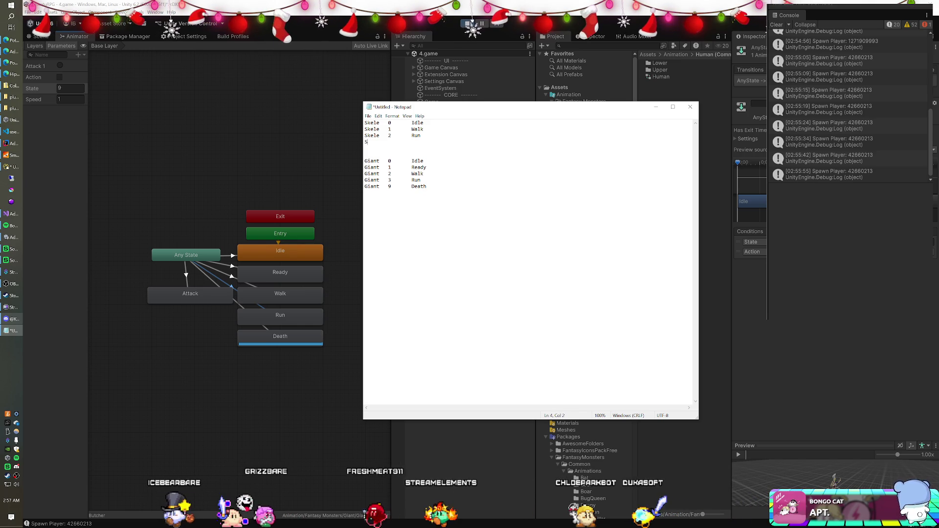
key(Tab)
text(3)
key(Tab)
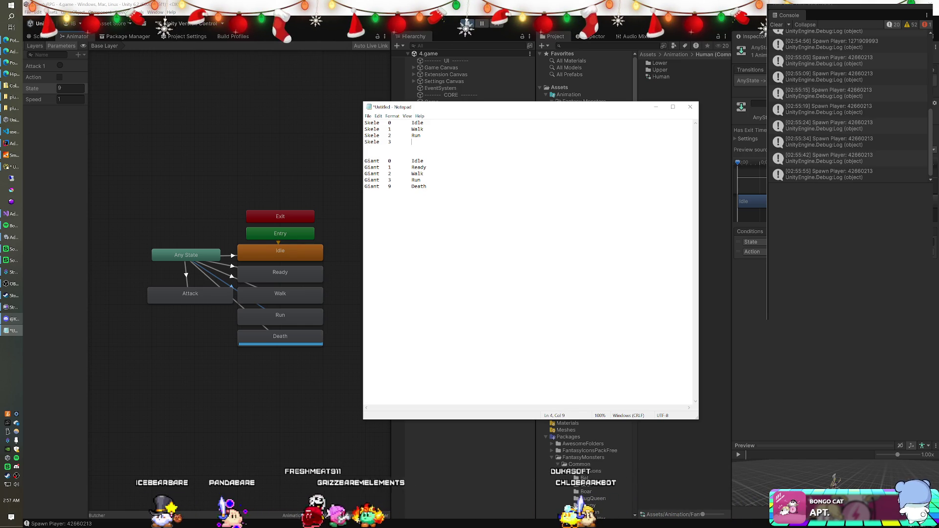
click(238, 92)
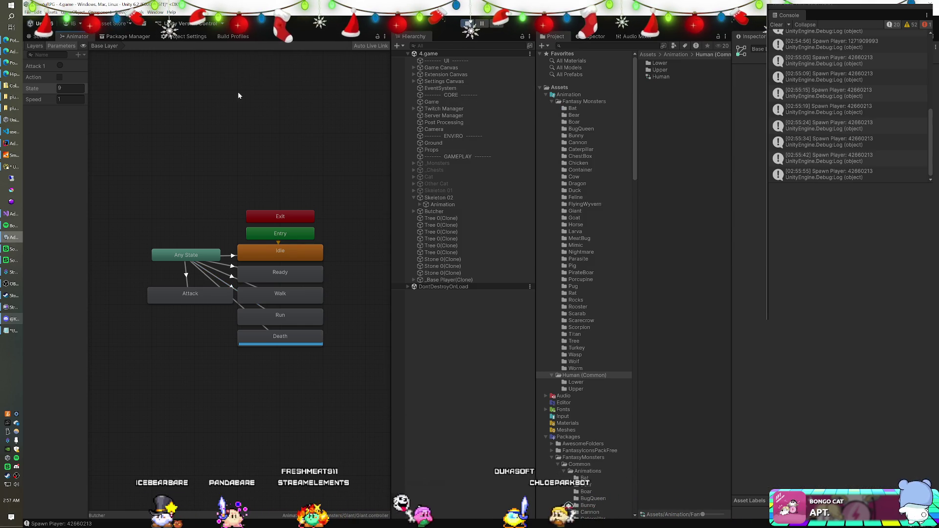
Set the skeleton Animation object's State parameter to 3 and check the skeleton in the scene.
click(435, 206)
click(68, 66)
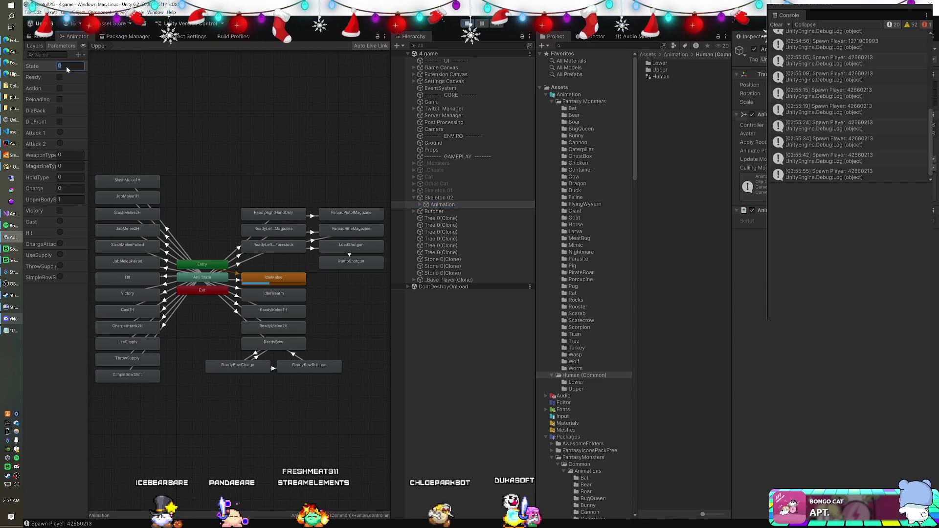
text(3)
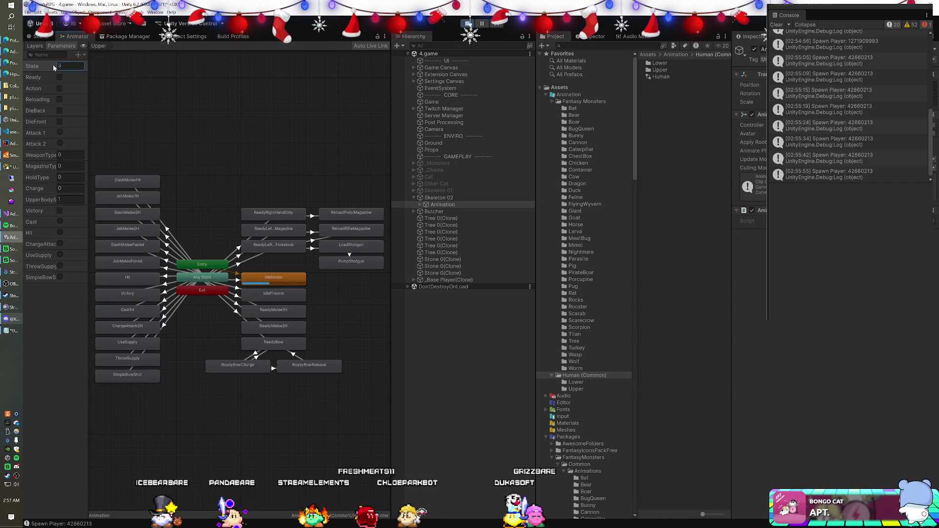
click(38, 37)
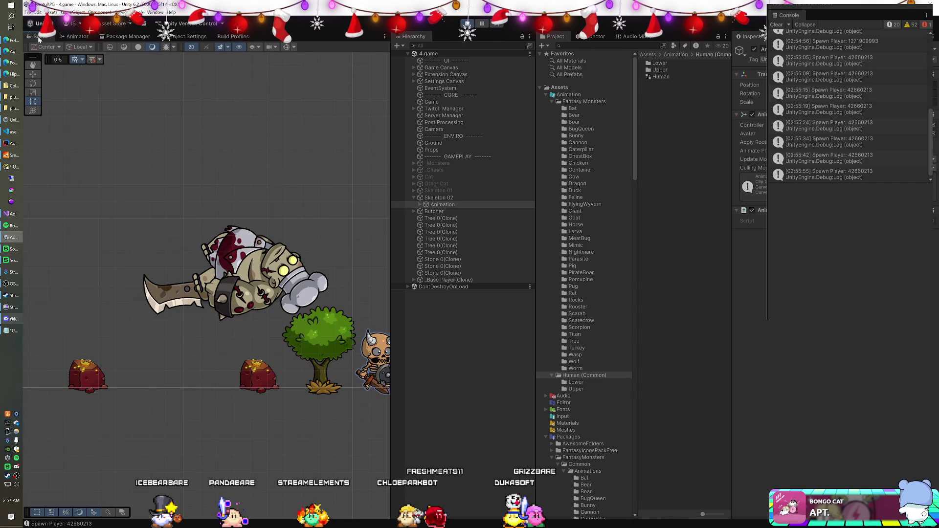
scroll(168, 220, up, 5)
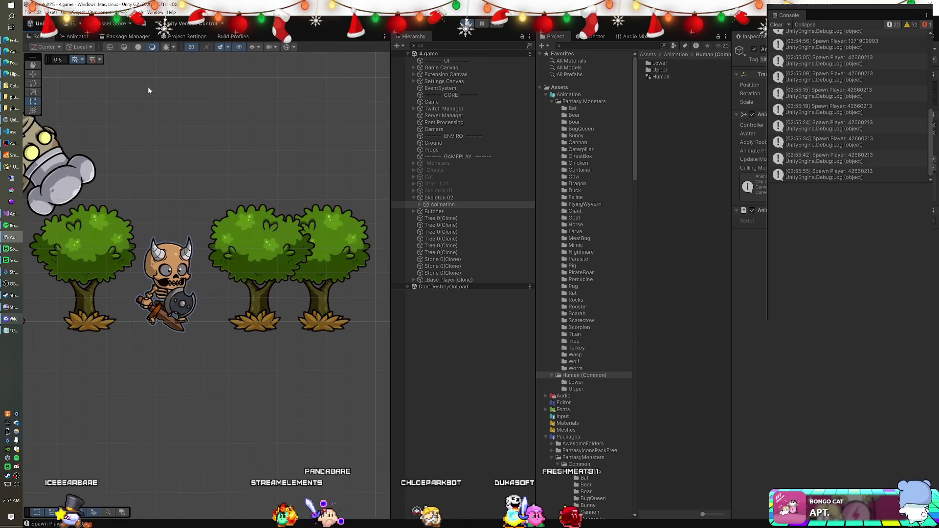
Show the Human (Common) Lower layer's states in the Animator.
click(75, 36)
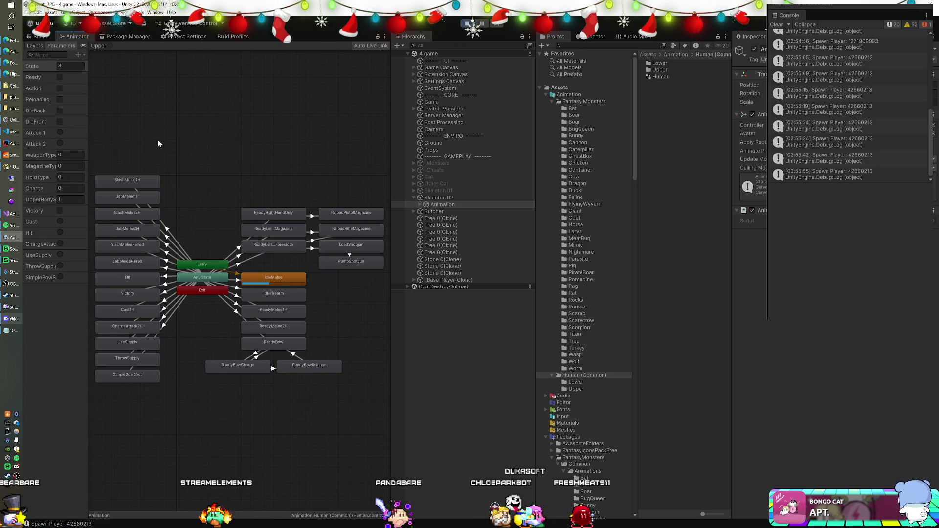
click(42, 47)
click(37, 86)
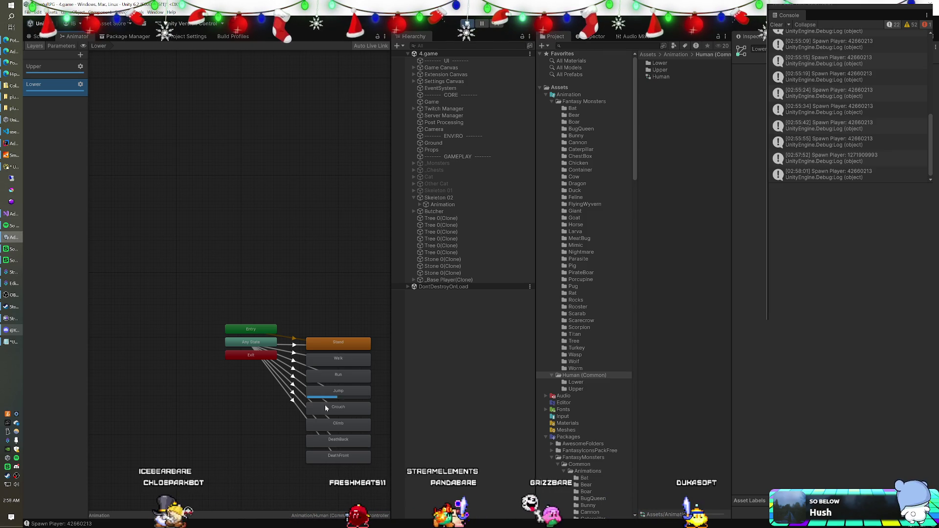
Set the State parameter to 5, then 6, and frame the dead skeleton in the Scene view.
click(57, 46)
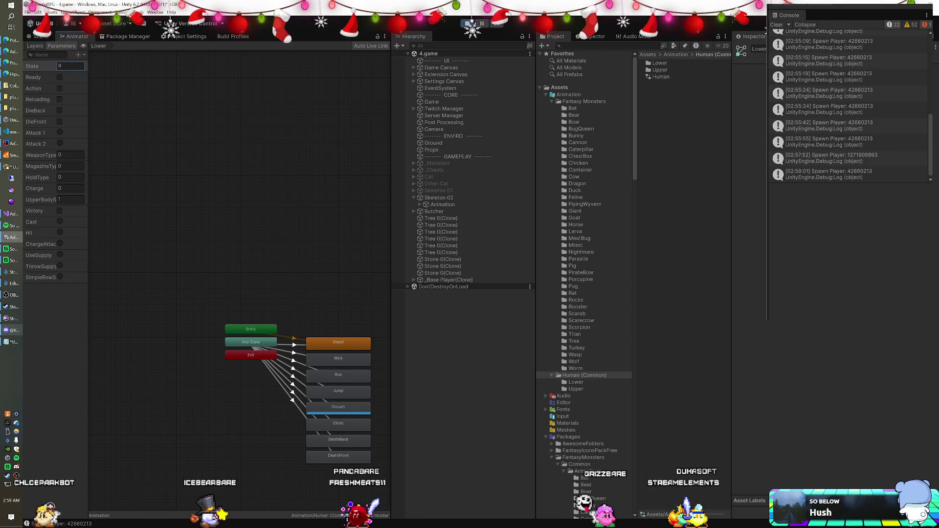
text(5)
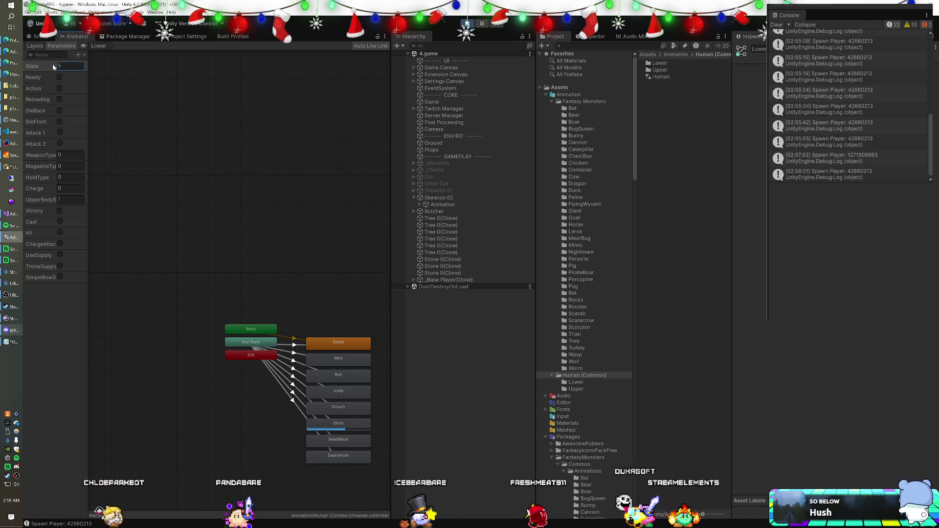
text(6)
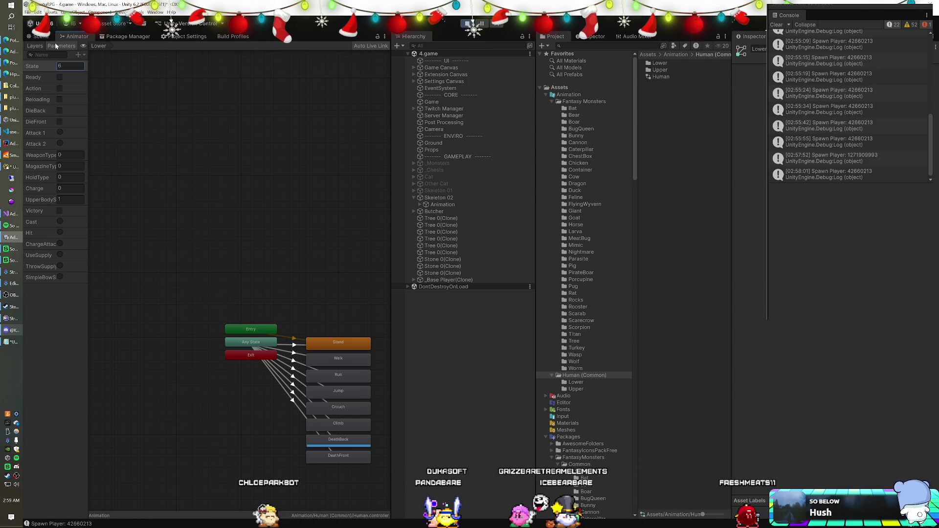
click(41, 36)
scroll(209, 215, down, 3)
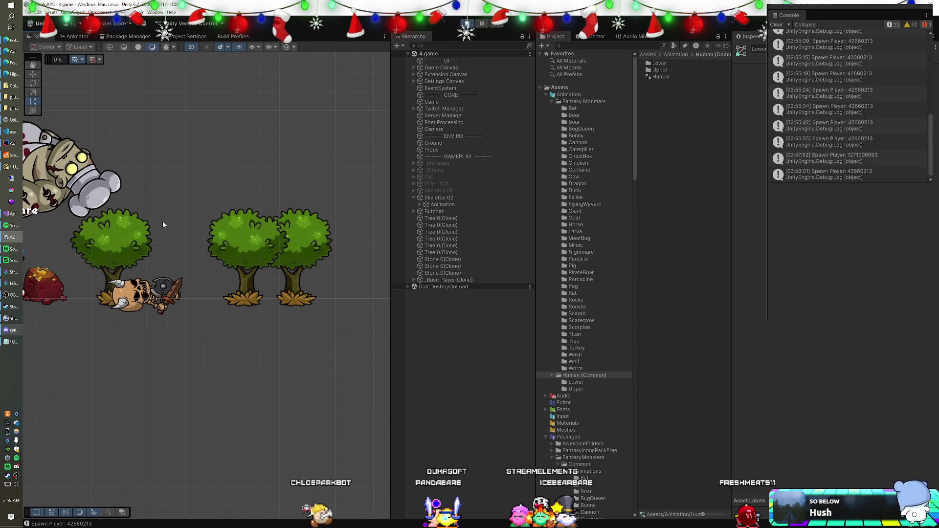
drag(246, 230, 231, 242)
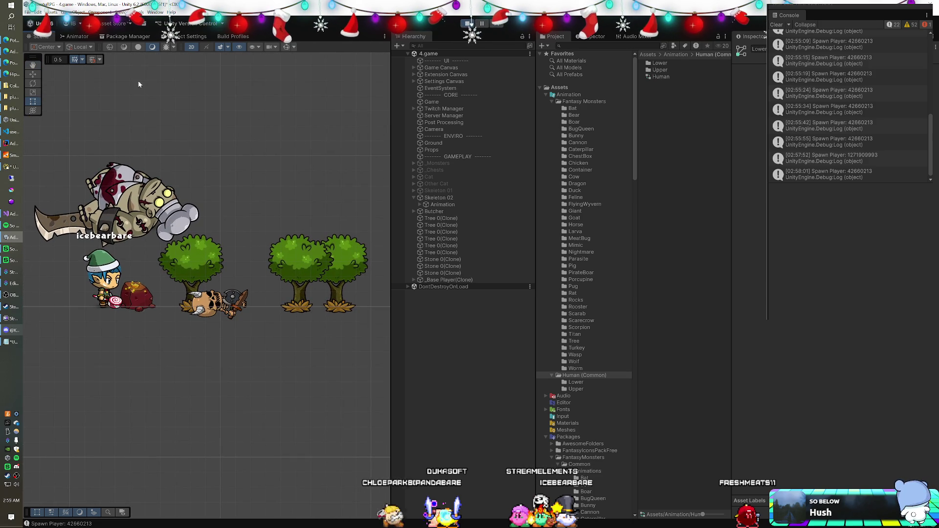
Return to the Animator's Layers list and collapse the Fantasy Monsters animation folder.
click(80, 37)
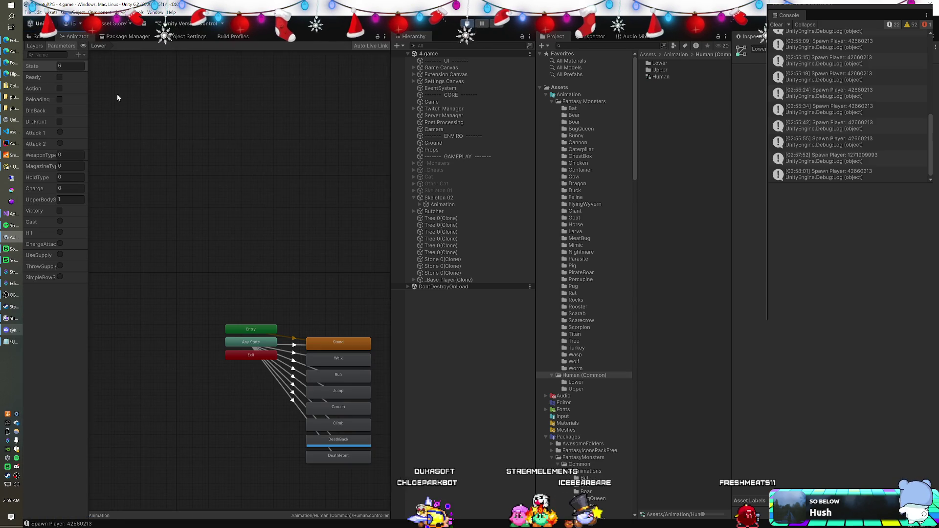
click(34, 47)
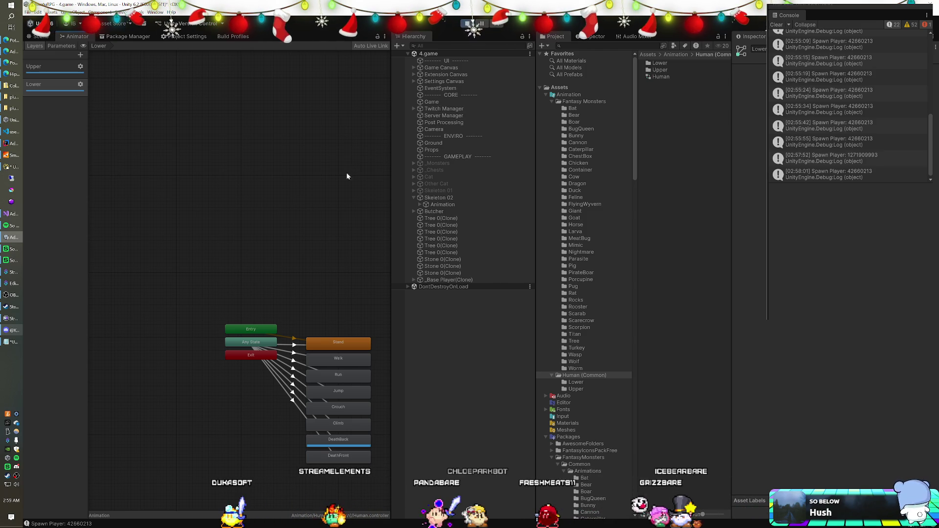
click(552, 101)
Drag the _Base Enemy prefab from Prefabs > Characters into the running scene and view its state graph.
click(546, 95)
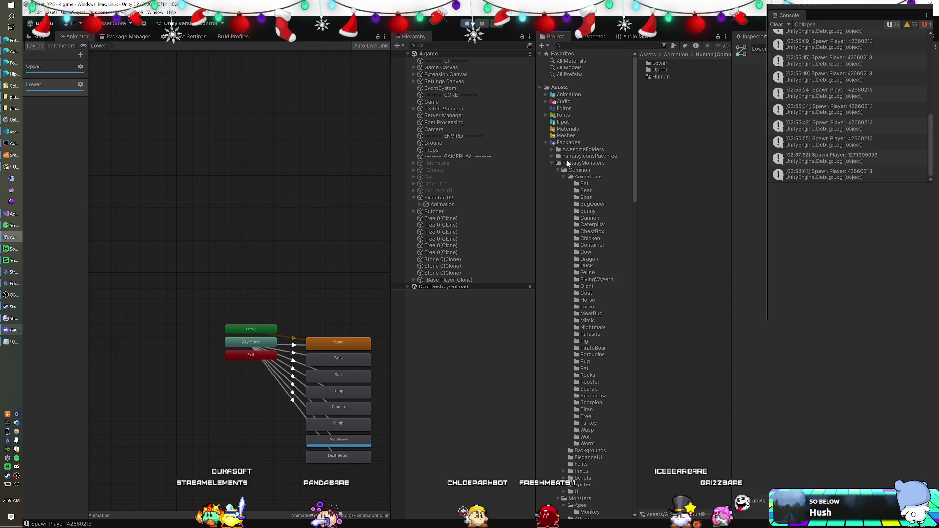
click(547, 142)
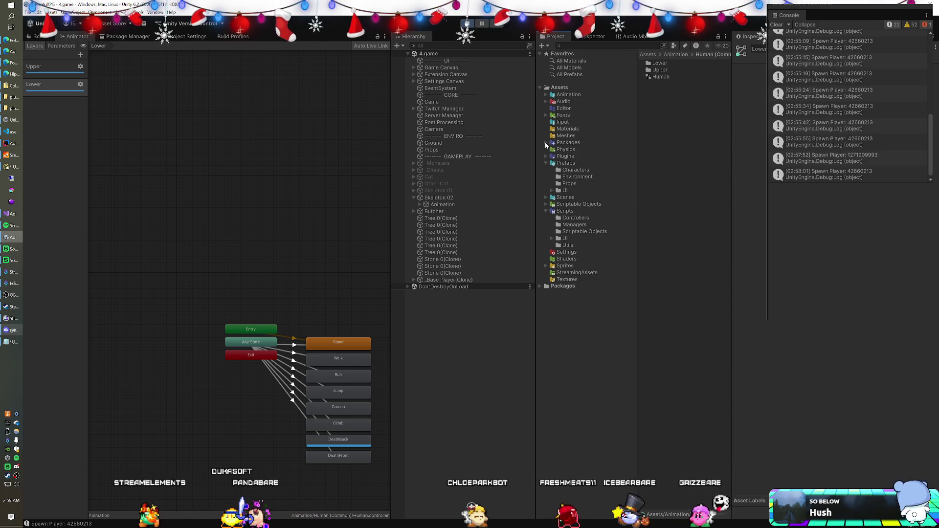
click(562, 169)
mouse_move(667, 66)
mouse_down()
mouse_move(529, 232)
mouse_move(441, 306)
mouse_up()
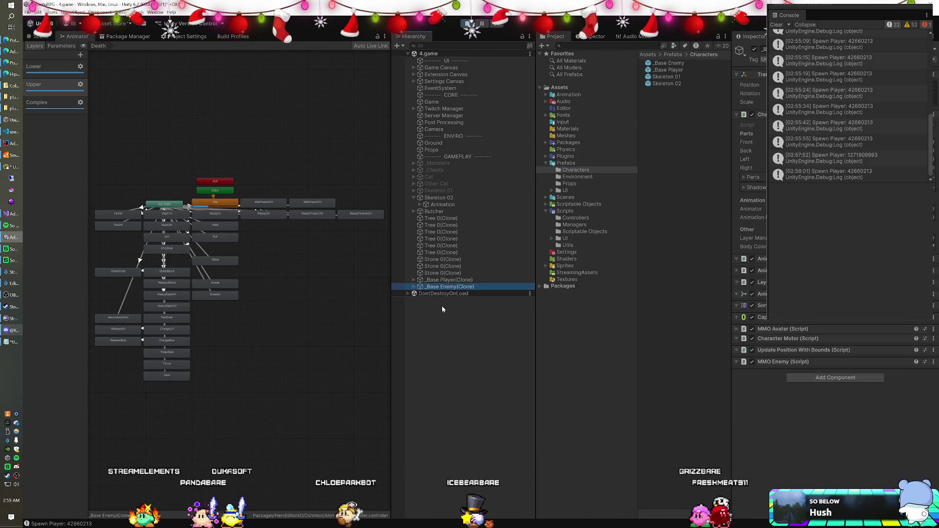
click(272, 254)
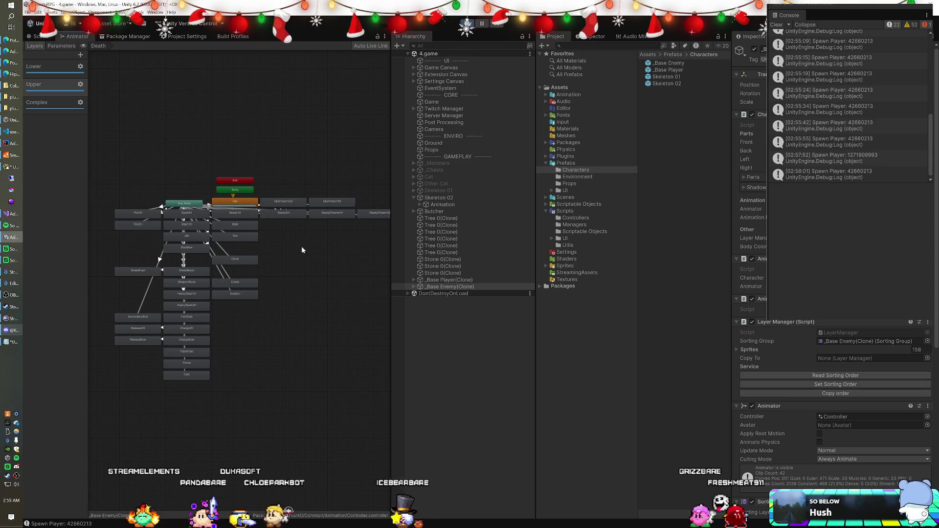
drag(292, 252, 285, 248)
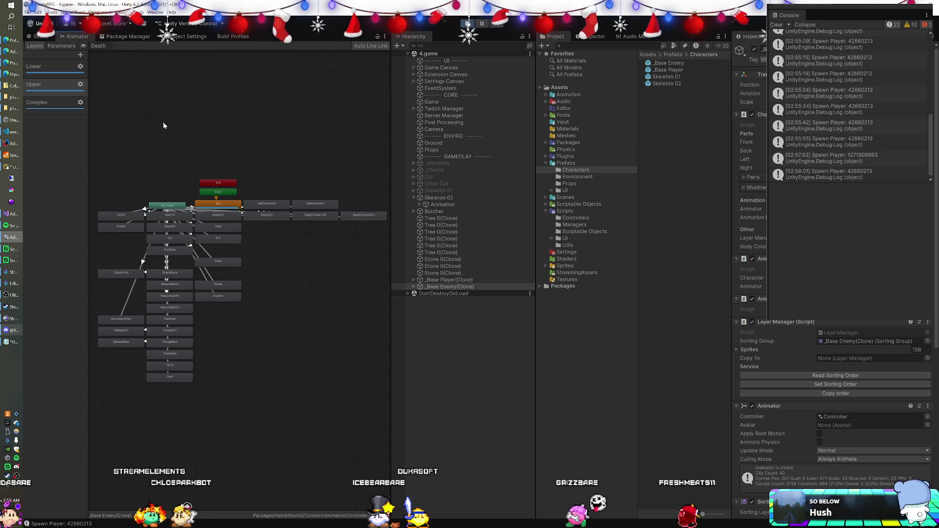
Try State values on the enemy's animator, settling on 3, then view the enemy in the Scene.
click(61, 46)
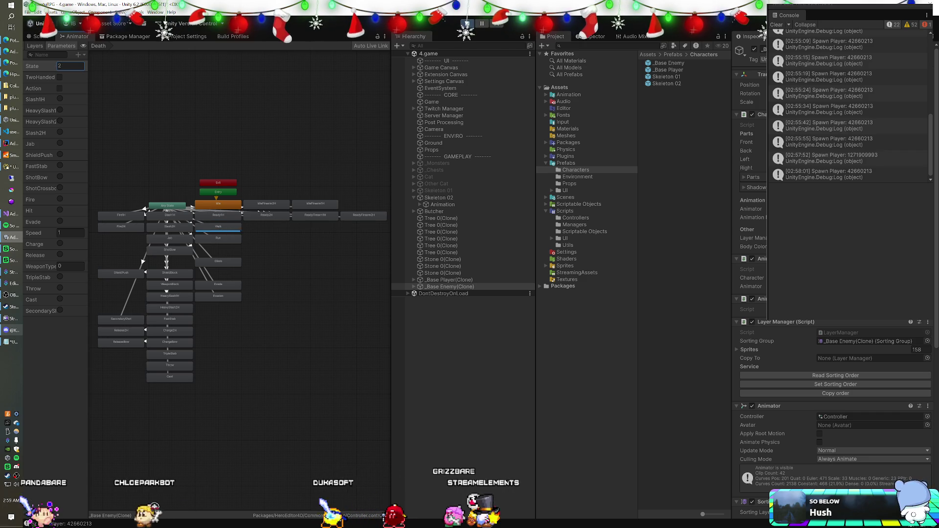
text(3)
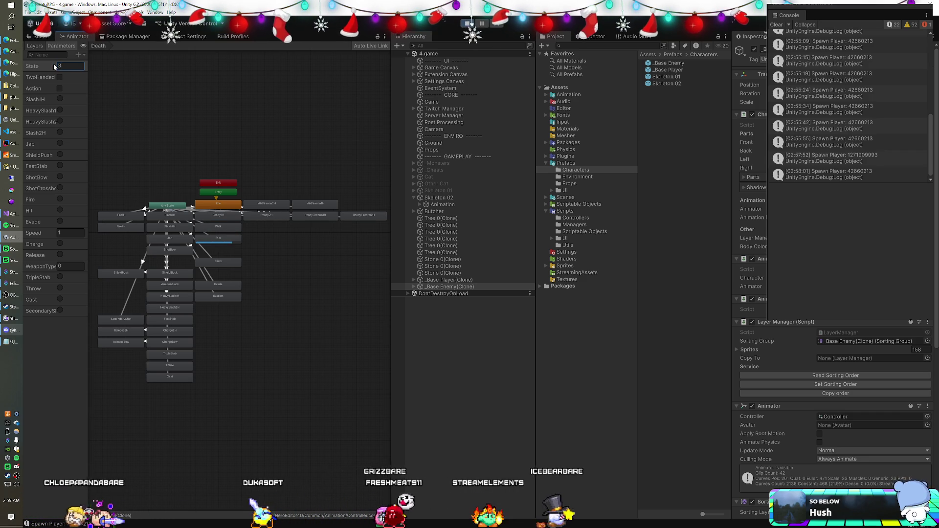
text(4)
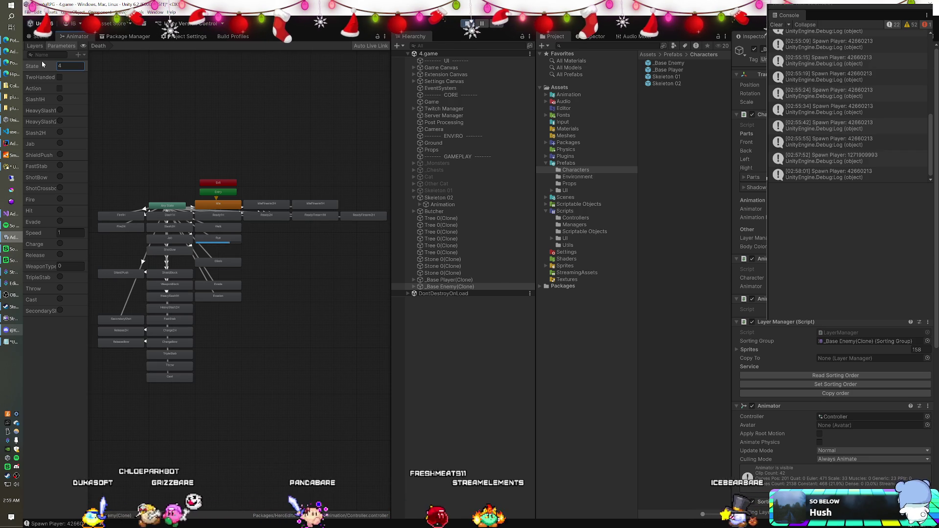
click(55, 65)
text(3)
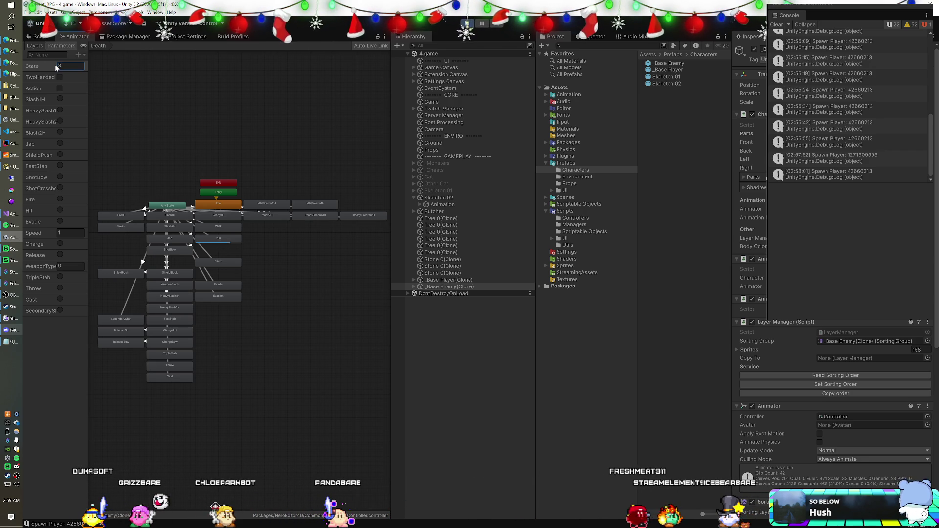
click(39, 45)
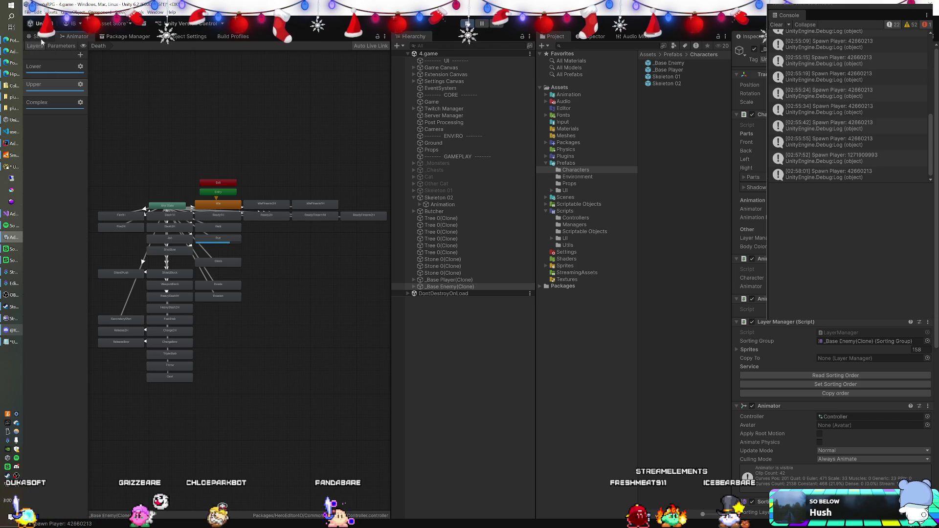
click(41, 38)
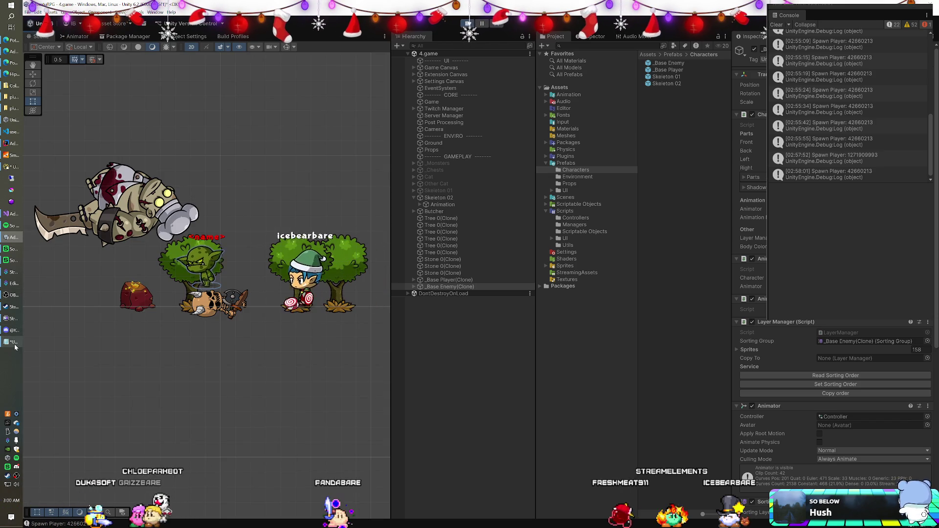
Consult the state notes, set the enemy's State to 9 and watch it in the scene.
click(14, 342)
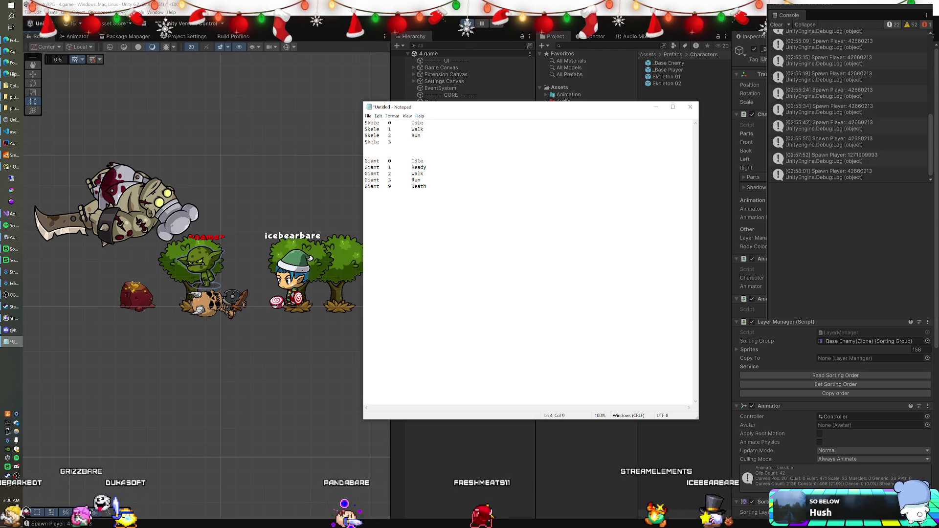
click(82, 38)
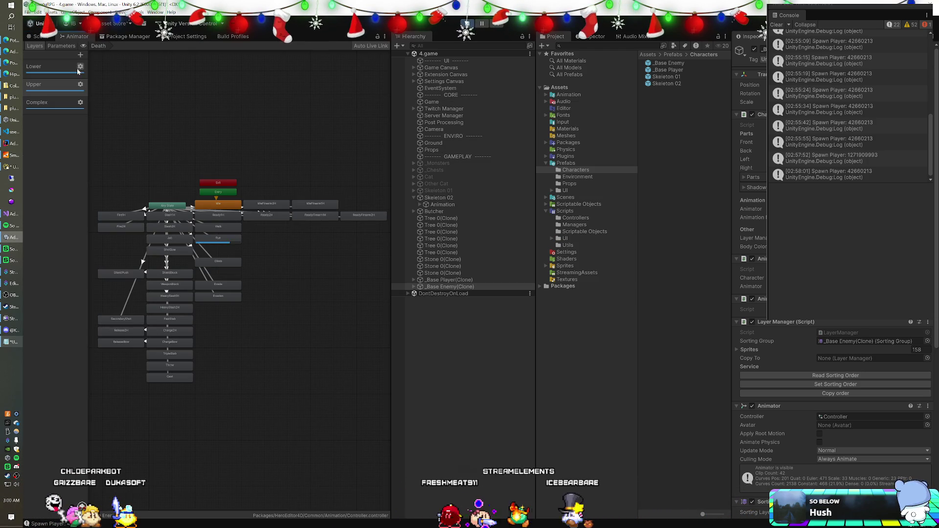
click(41, 37)
click(74, 36)
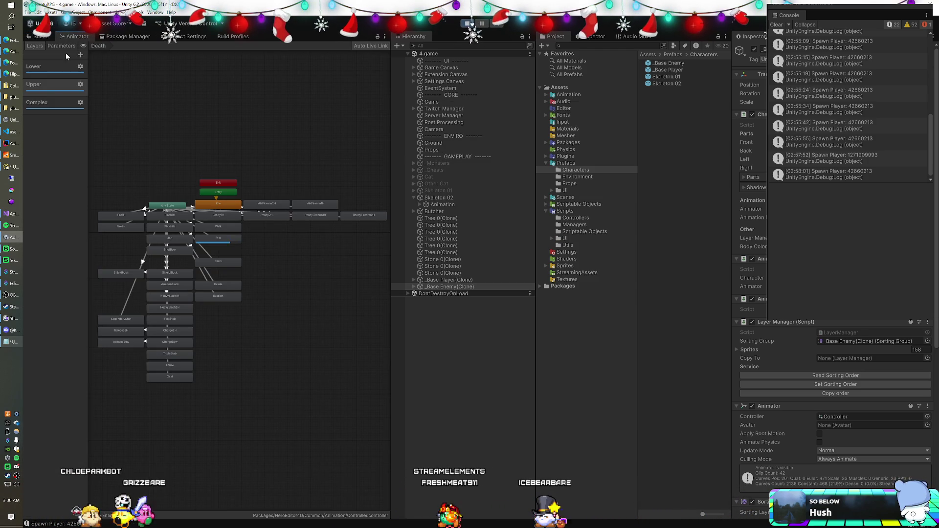
click(42, 66)
text(9)
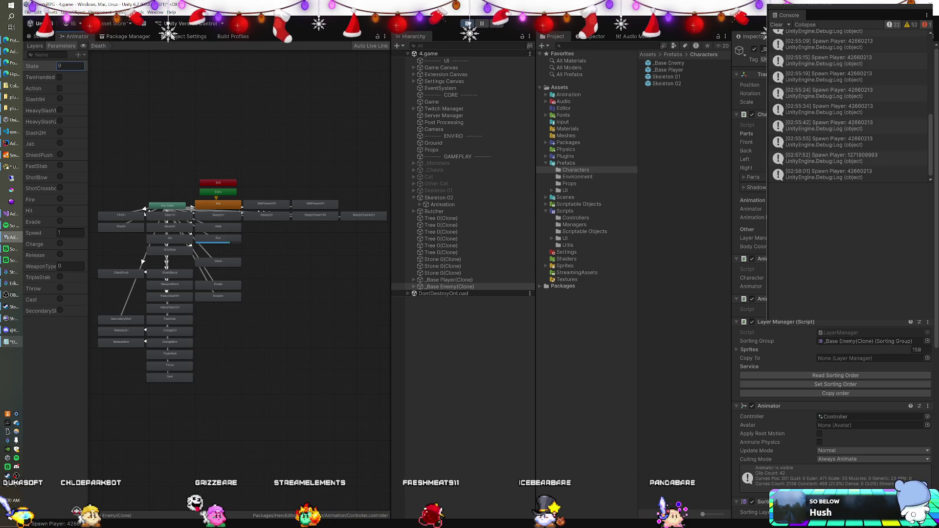
click(39, 37)
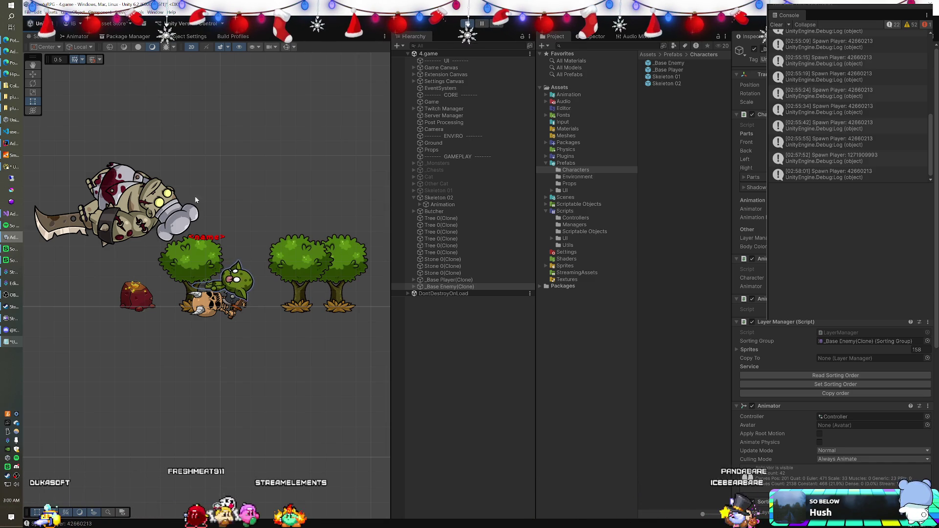
click(76, 37)
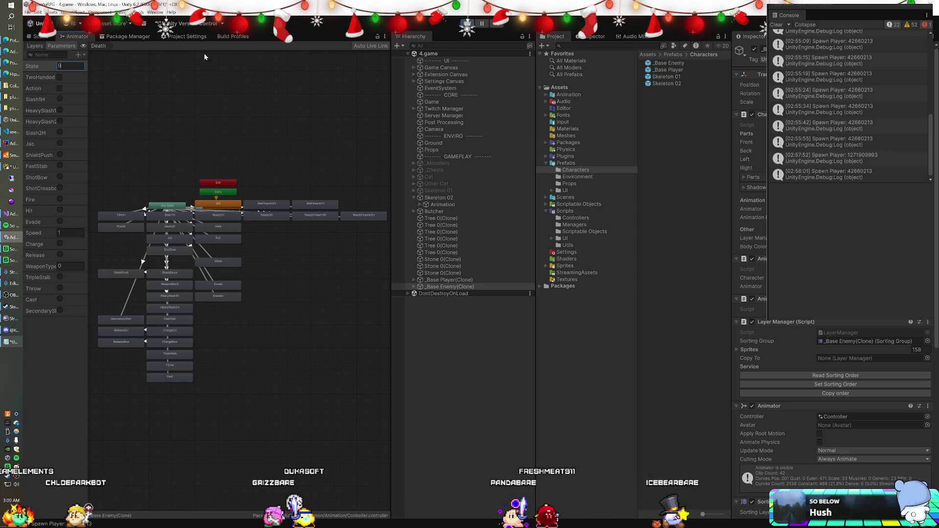
Set the enemy's Speed parameter to 1 and check the running scene.
click(68, 232)
text(0)
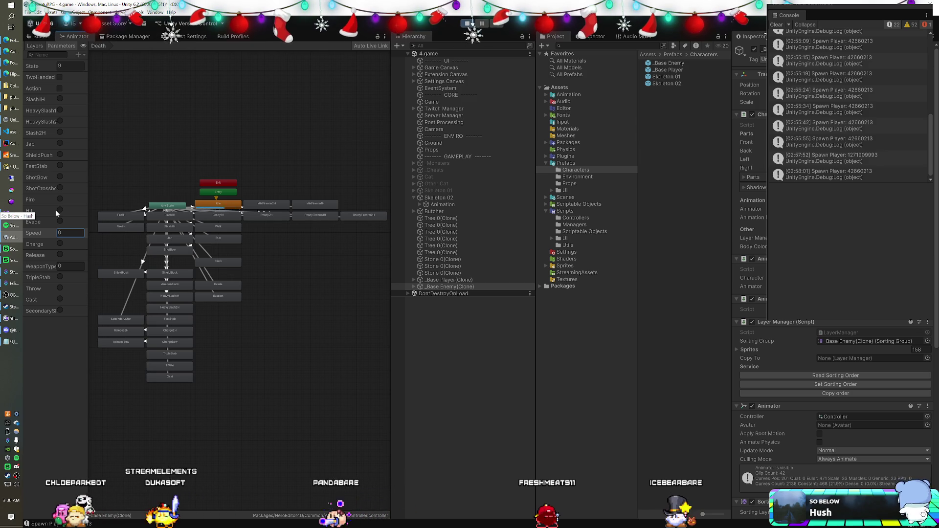
click(49, 233)
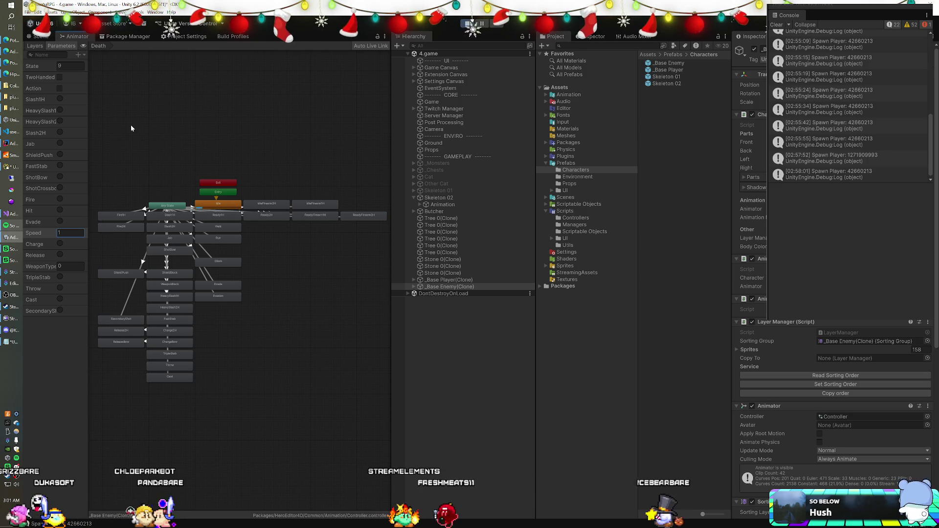
click(44, 37)
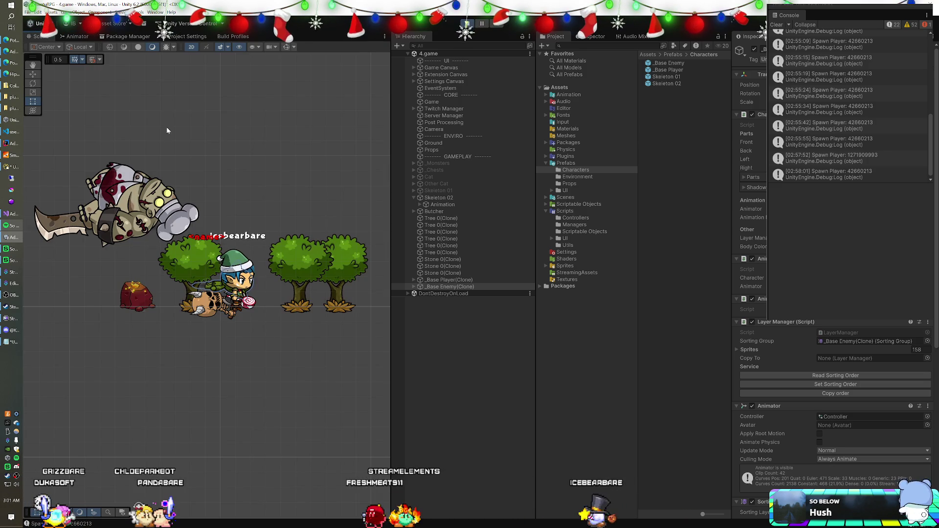
click(74, 36)
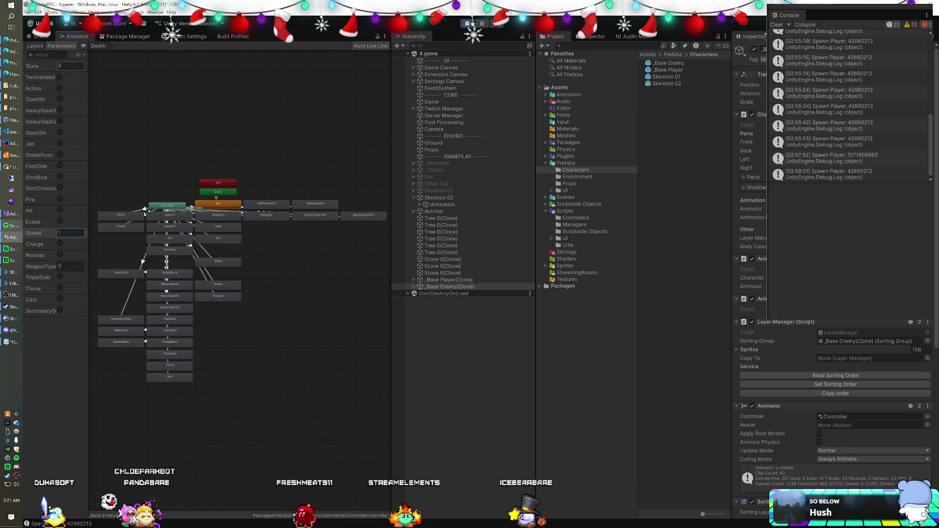
Step the State parameter down through 3, 2 and 1 while consulting the notes.
click(57, 66)
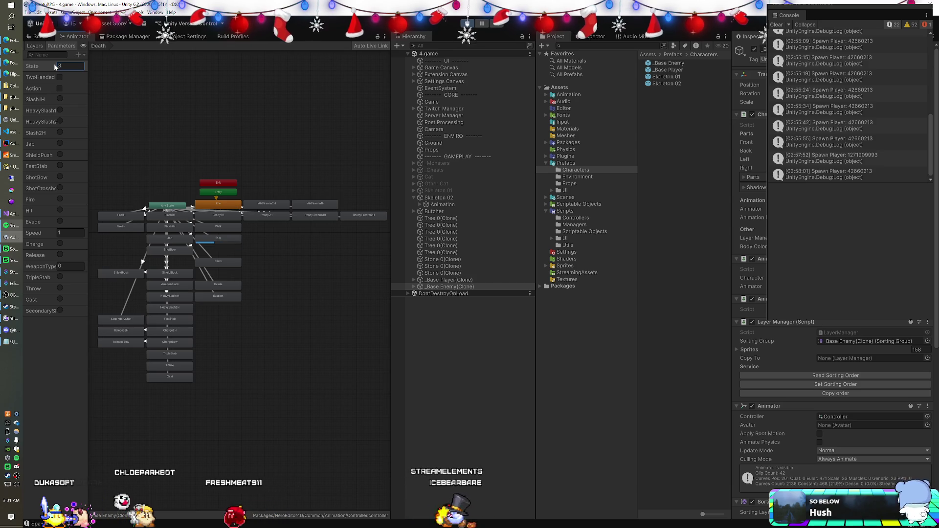
click(12, 343)
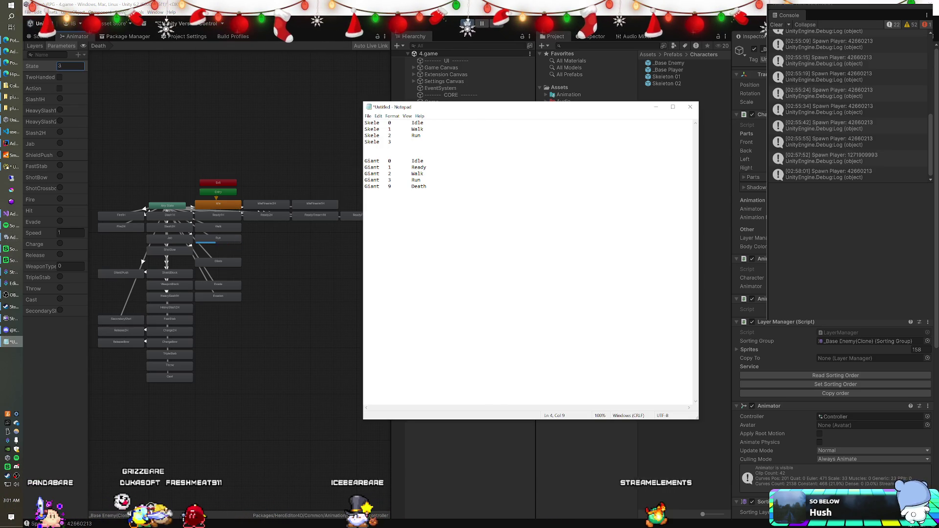
drag(54, 67, 50, 67)
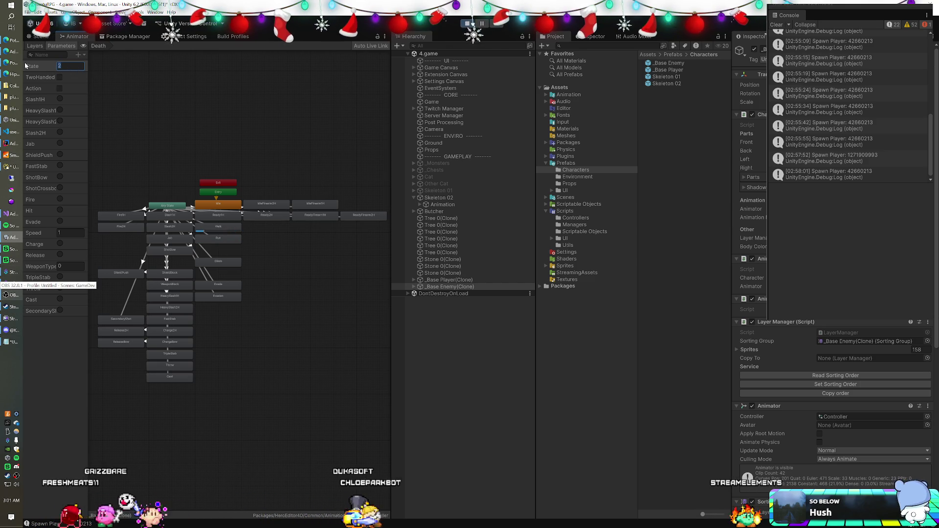
drag(29, 66, 26, 65)
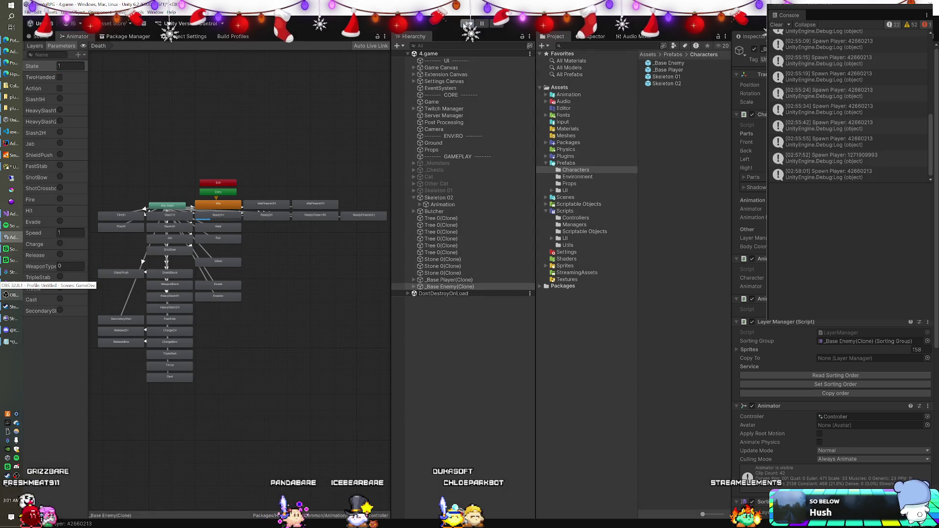
Stop the test, show Skeleton 02's Animation controller and move Walk through DeathFront down.
click(452, 213)
click(446, 217)
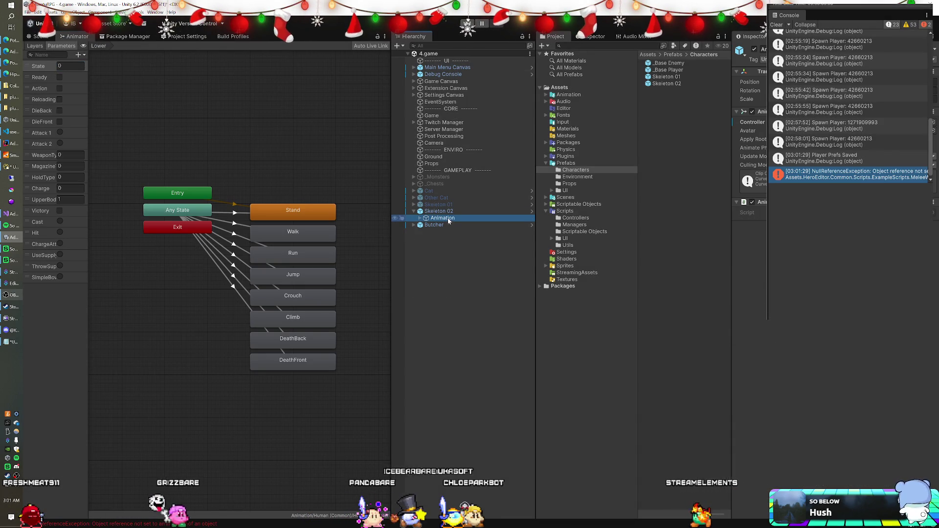
mouse_move(336, 268)
mouse_down()
mouse_move(331, 244)
mouse_move(309, 239)
mouse_up()
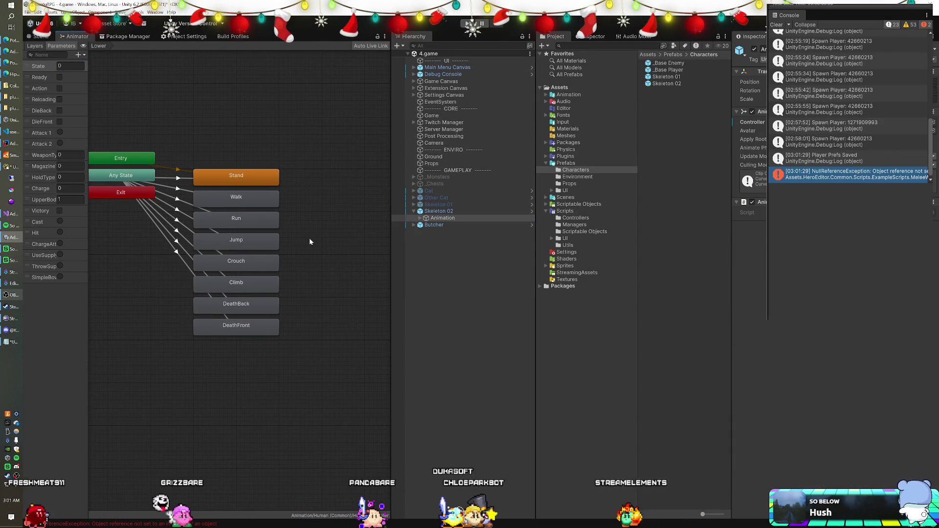
mouse_move(325, 195)
mouse_down()
mouse_move(274, 230)
mouse_move(230, 340)
mouse_up()
drag(245, 198, 242, 224)
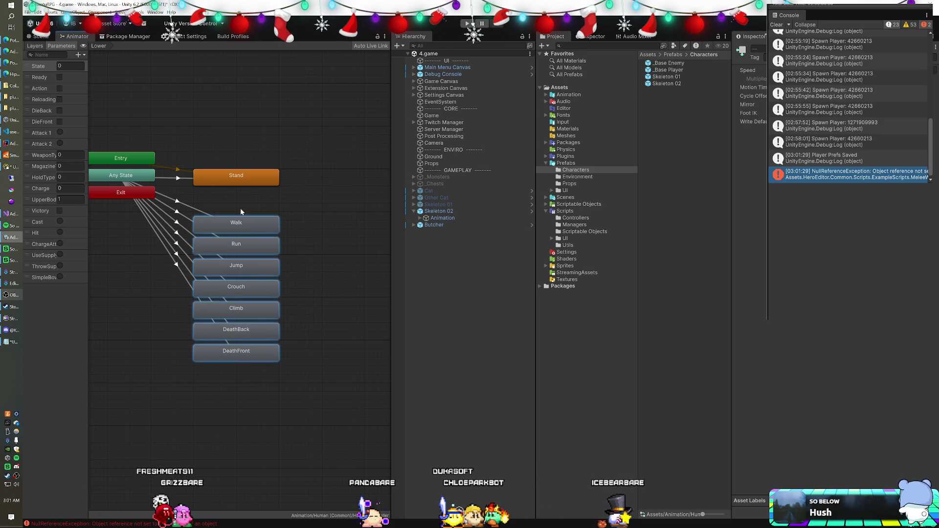
Duplicate the Stand state and rename the copy Ready.
click(239, 182)
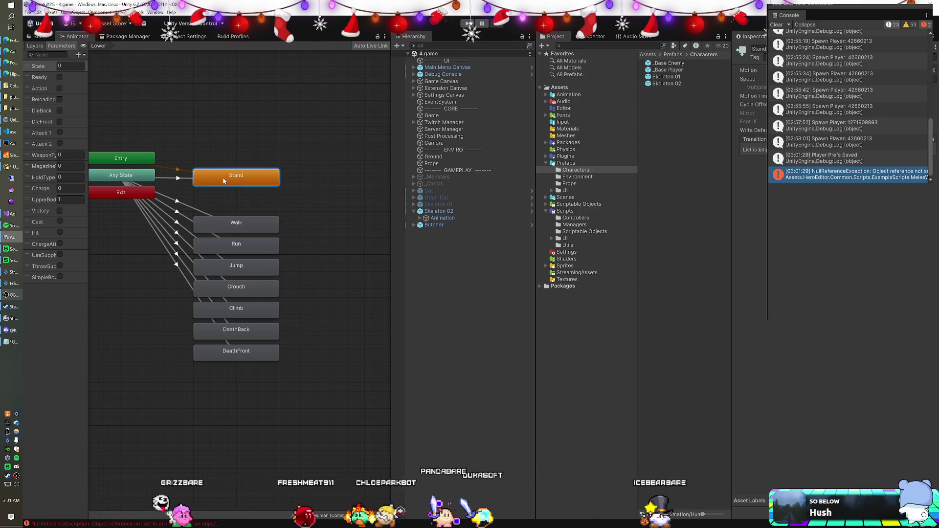
click(756, 70)
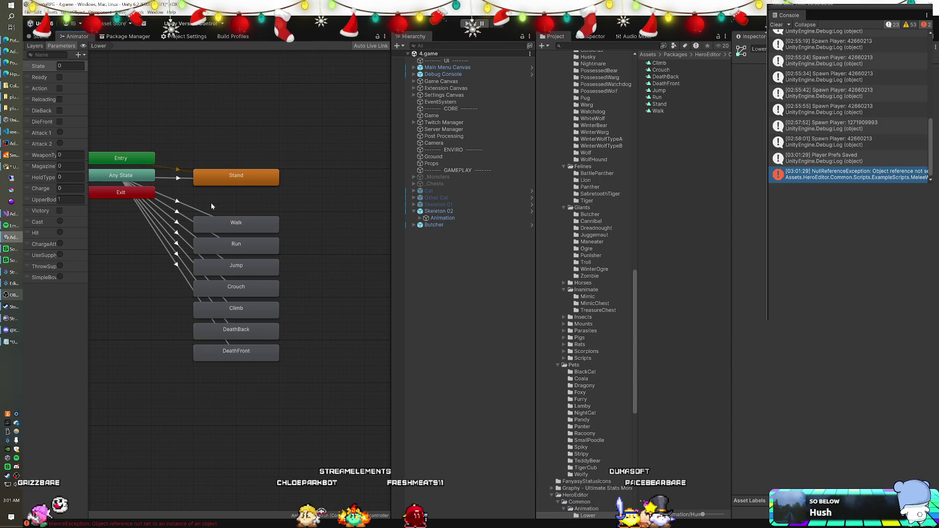
key(ctrl+d)
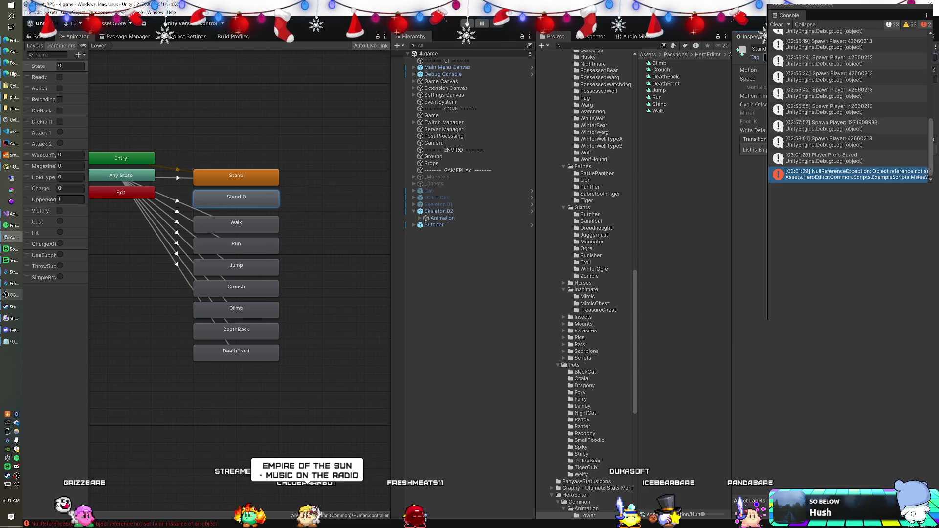
click(759, 49)
text(Ready)
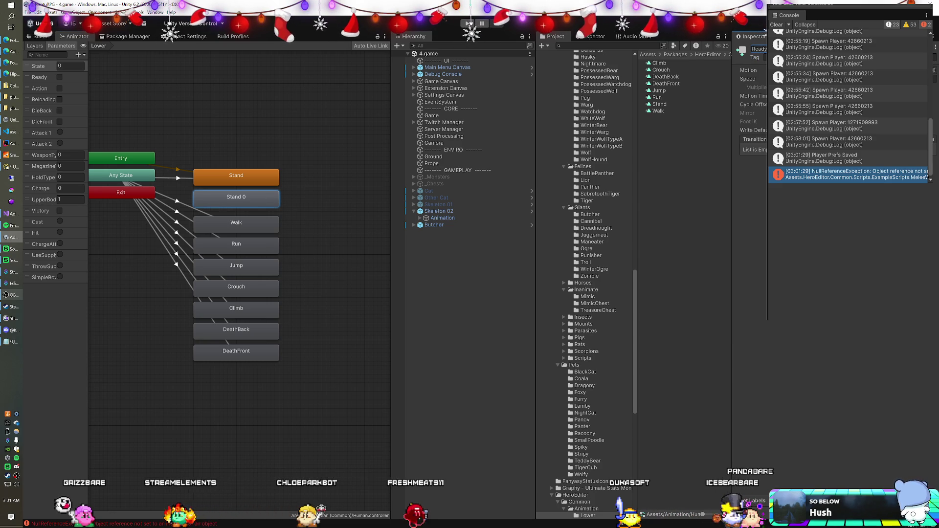
key(Return)
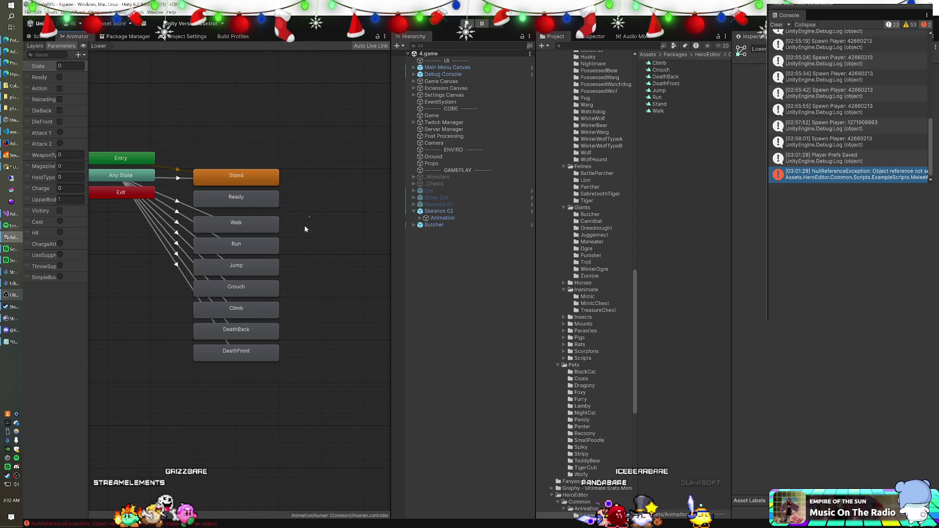
Shift the Walk-to-DeathFront column up and move DeathBack out below it.
drag(310, 219, 238, 348)
drag(259, 229, 260, 225)
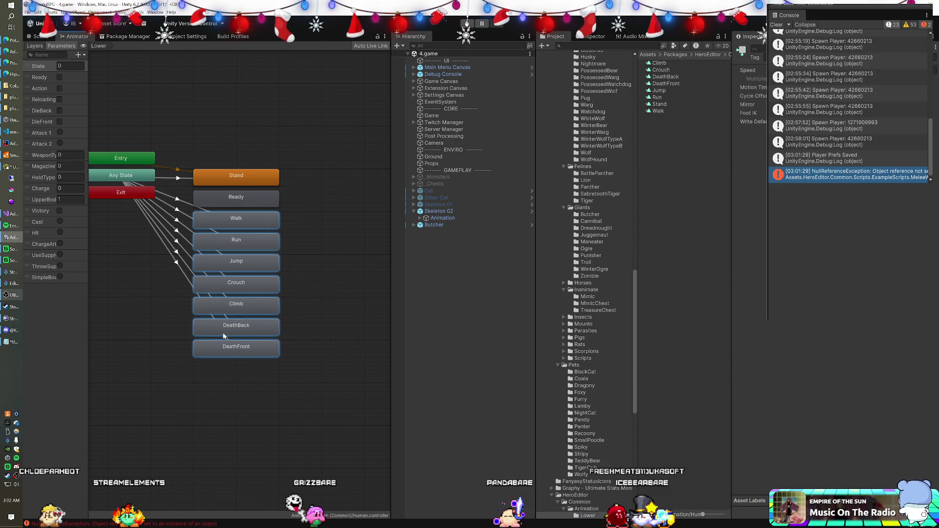
click(244, 331)
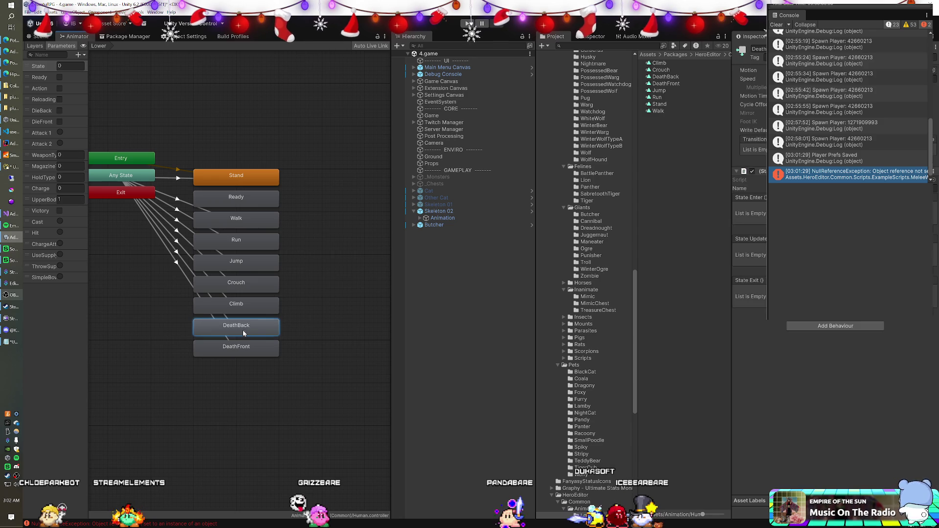
mouse_move(163, 335)
mouse_down()
mouse_move(147, 343)
mouse_move(242, 350)
mouse_move(204, 321)
mouse_move(221, 375)
mouse_move(325, 434)
mouse_up()
click(205, 306)
mouse_move(270, 346)
mouse_down()
mouse_move(215, 380)
mouse_move(264, 349)
mouse_move(263, 325)
mouse_move(236, 429)
mouse_move(260, 449)
mouse_up()
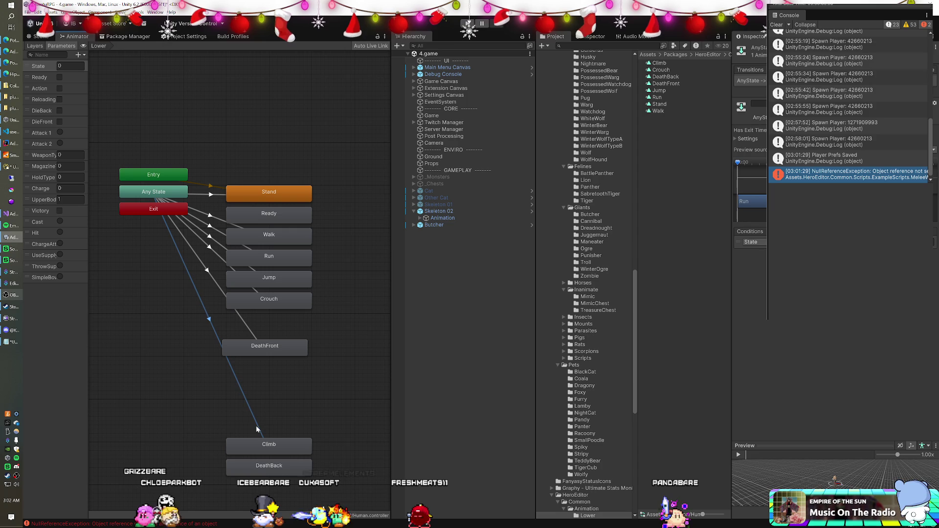
Place Jump above Climb and Crouch above Jump, and bring DeathFront up under Run.
click(271, 280)
drag(245, 336, 270, 426)
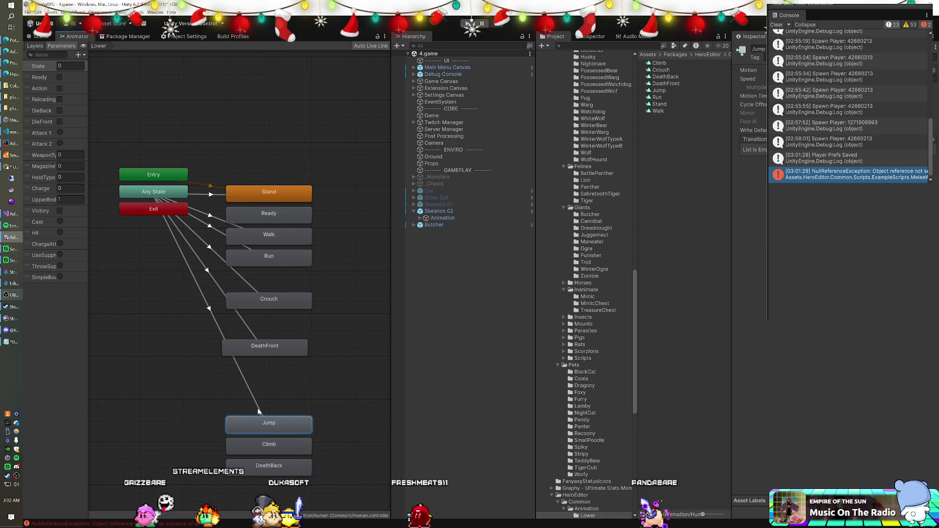
click(257, 408)
mouse_move(269, 303)
mouse_down()
mouse_move(272, 287)
mouse_move(248, 400)
mouse_up()
click(248, 286)
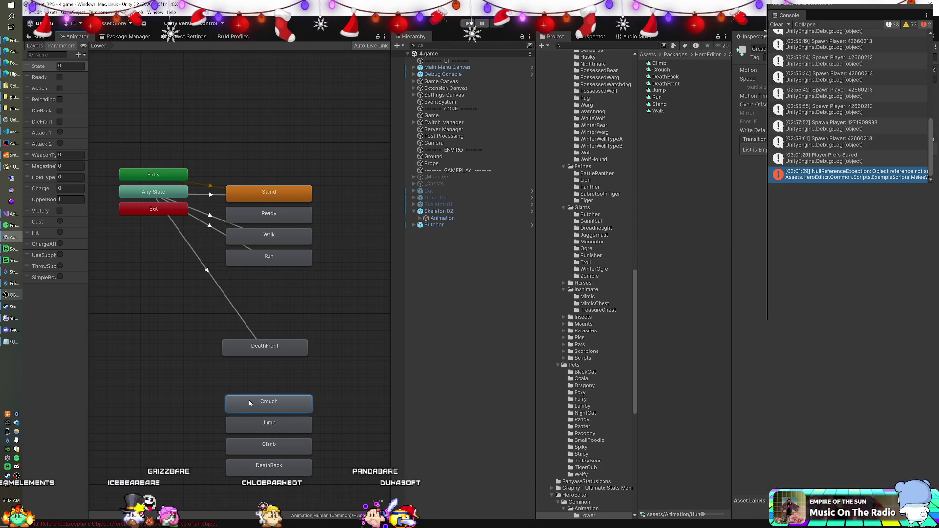
drag(249, 347, 255, 283)
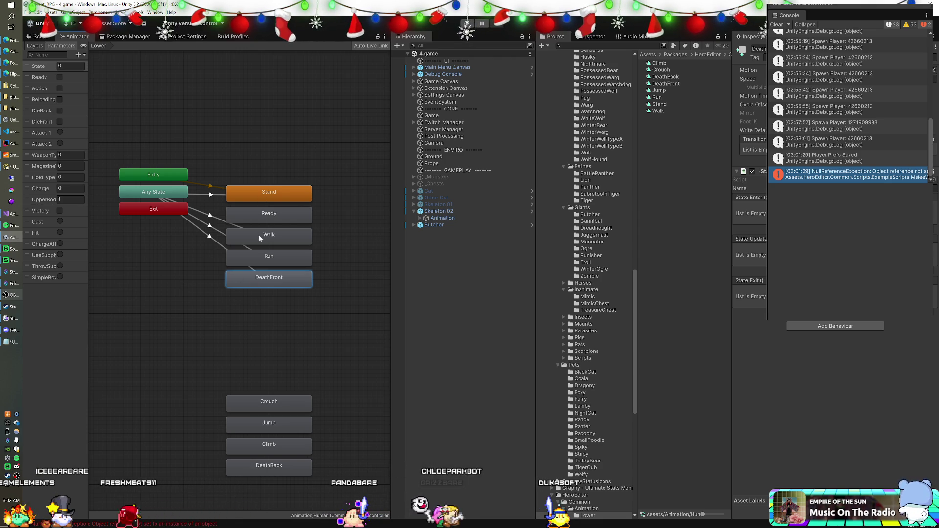
Add a transition from Any State to the Ready state in the animator graph.
click(12, 342)
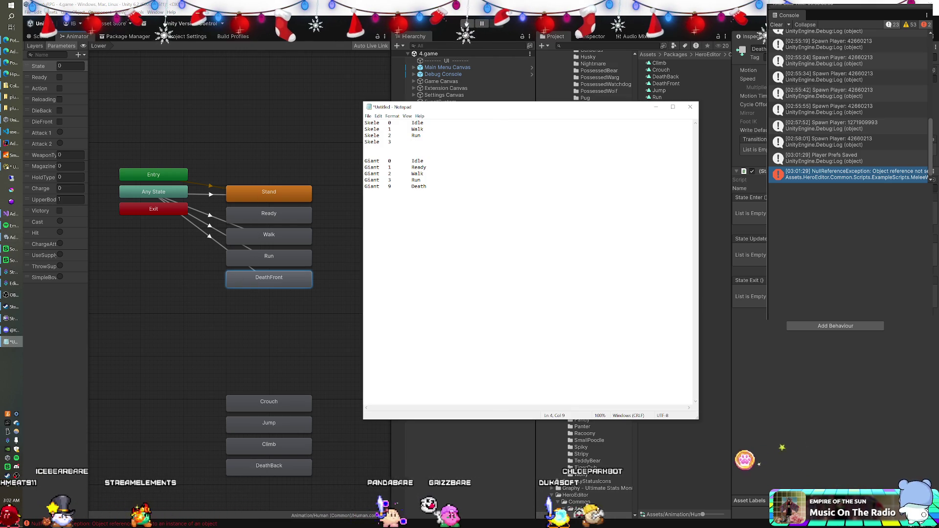
click(181, 289)
click(263, 214)
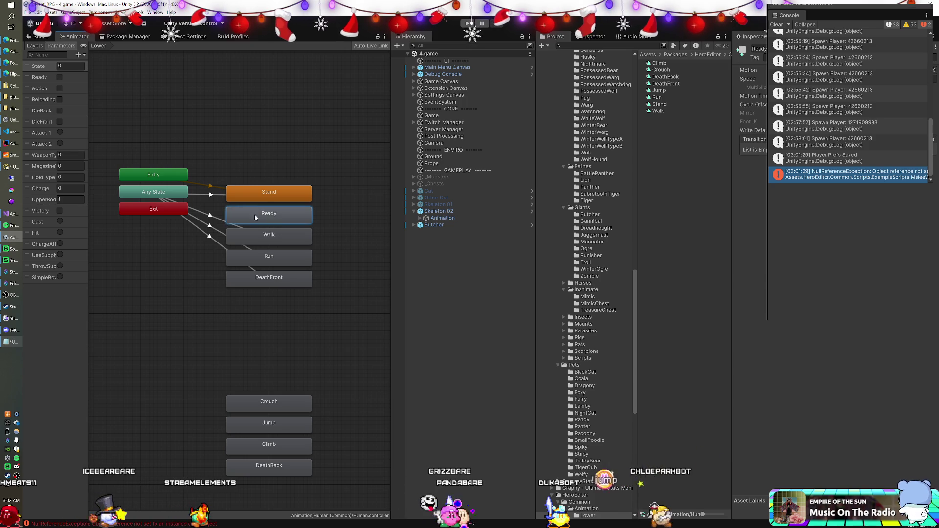
right_click(157, 191)
click(182, 197)
click(248, 213)
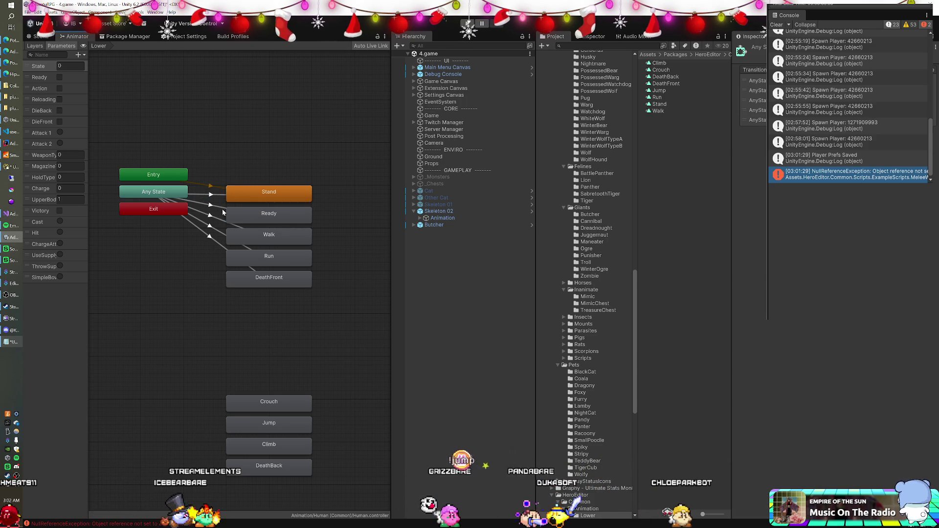
Compare the Any State transitions' conditions, then collapse Skeleton 02 and select the Cat.
click(211, 204)
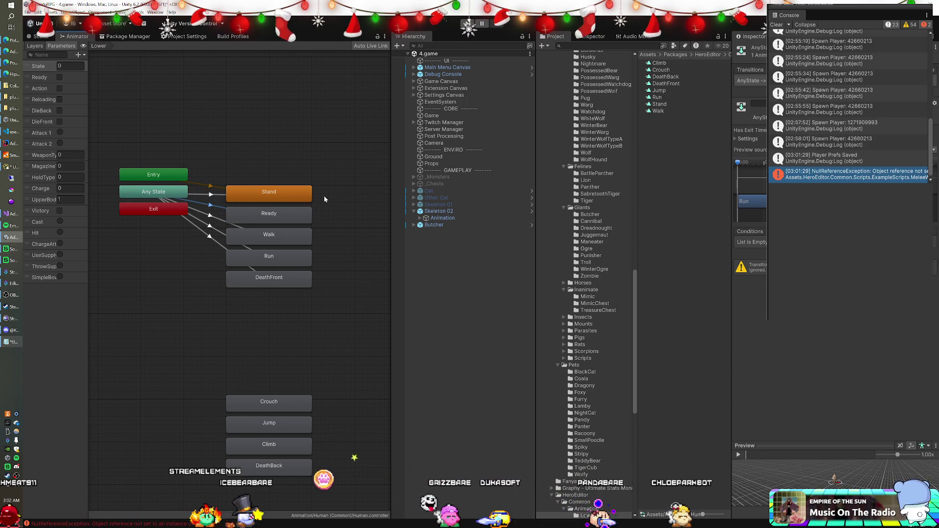
click(211, 195)
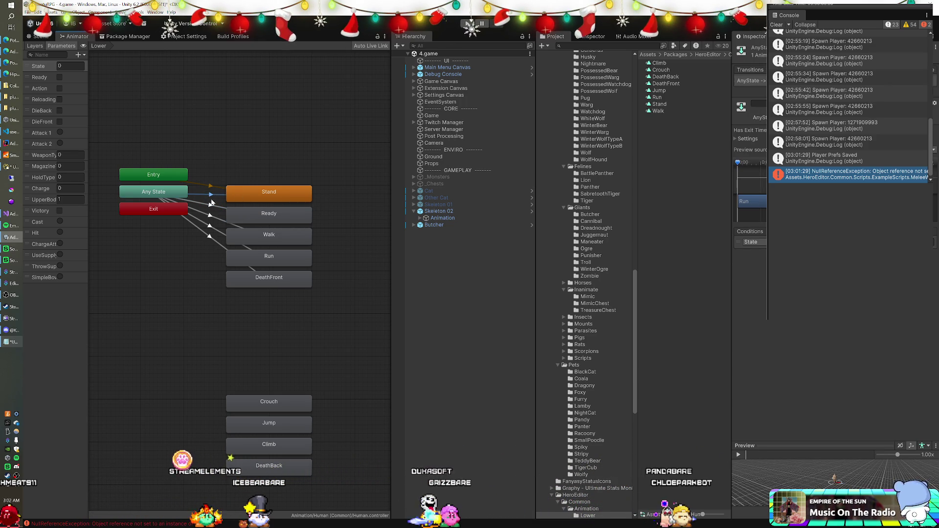
click(211, 206)
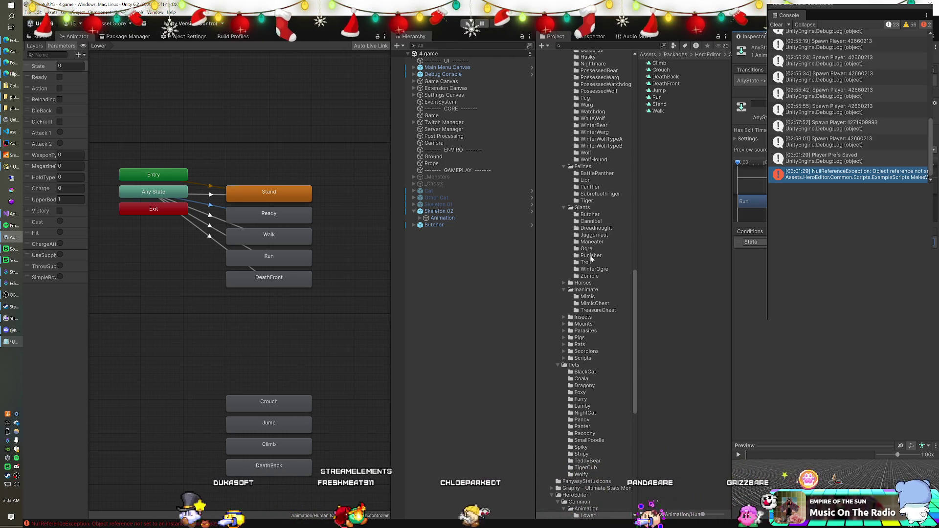
click(224, 223)
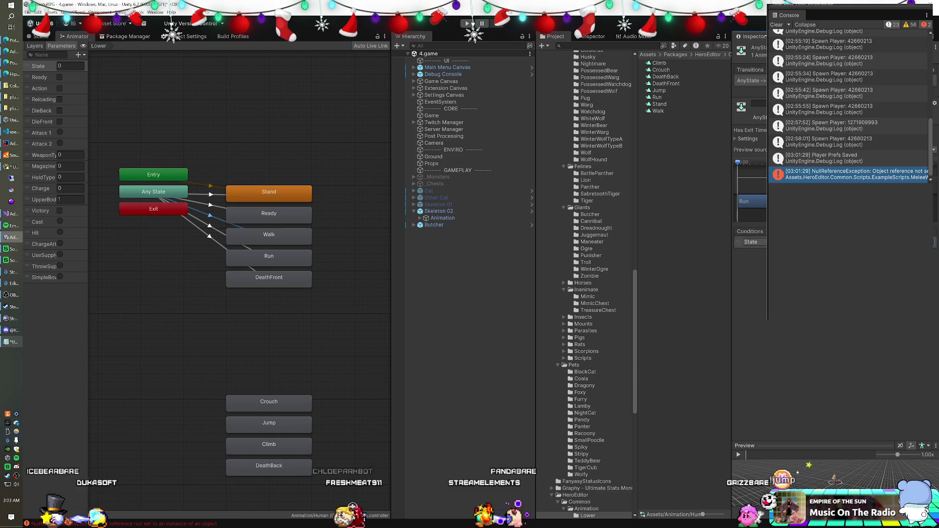
click(219, 235)
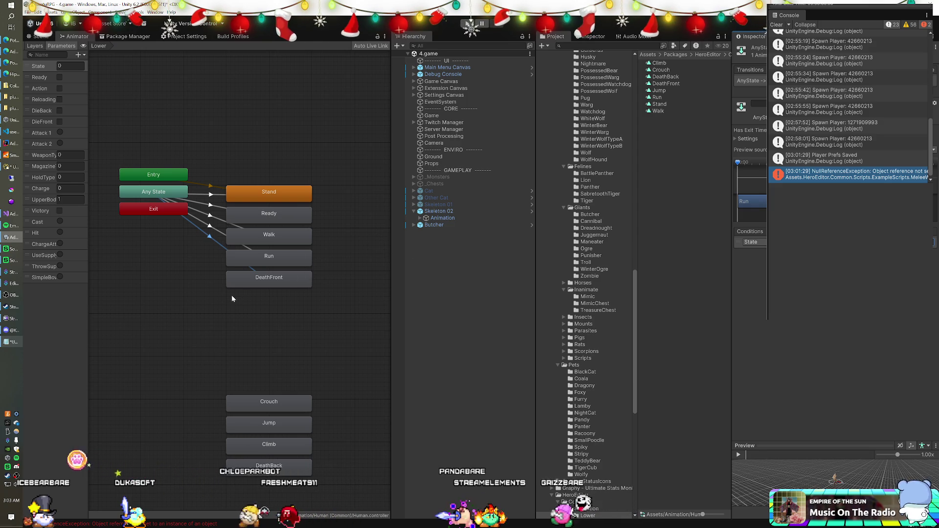
click(413, 211)
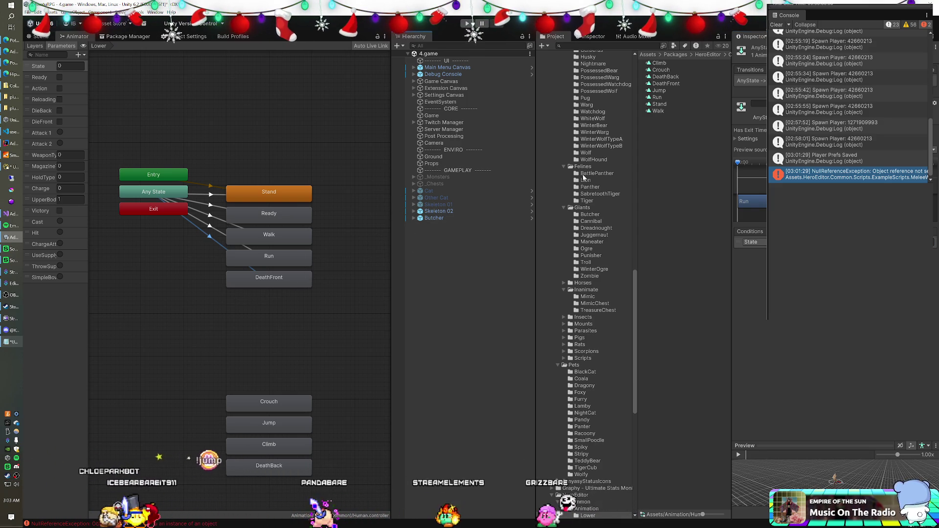
click(428, 191)
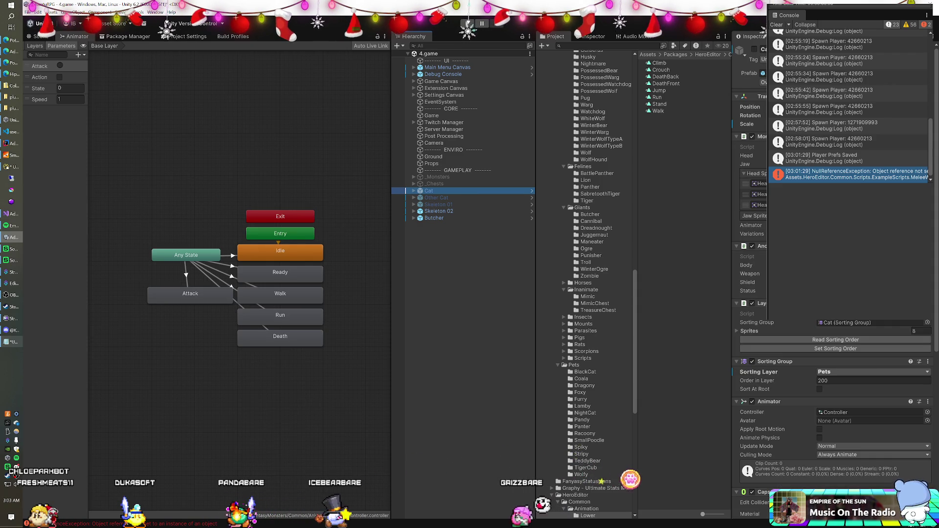
Deactivate the Cat object and drag a _Base Enemy prefab instance into the scene.
click(755, 50)
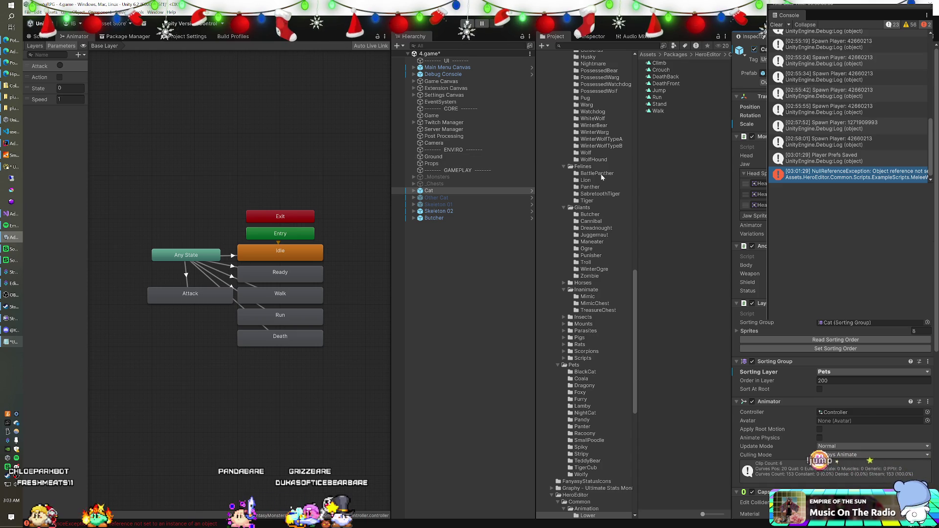
scroll(602, 177, down, 10)
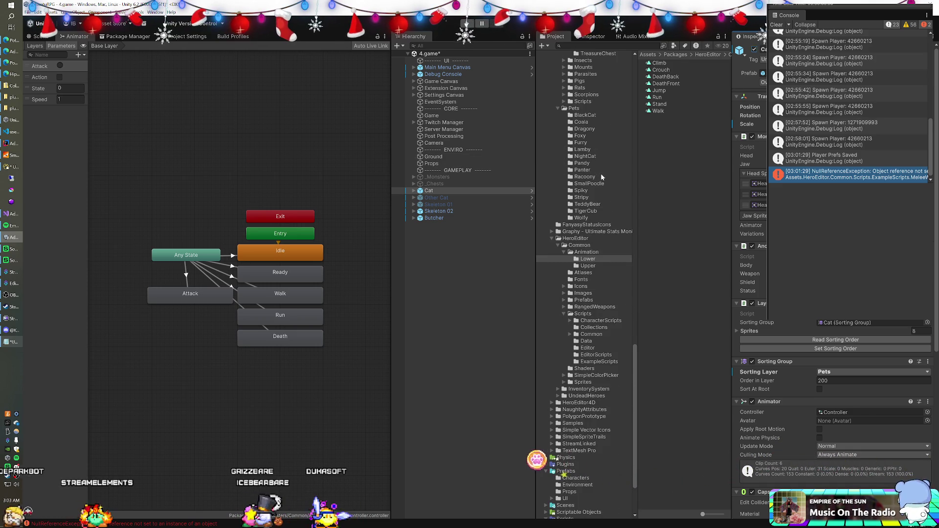
scroll(589, 213, down, 3)
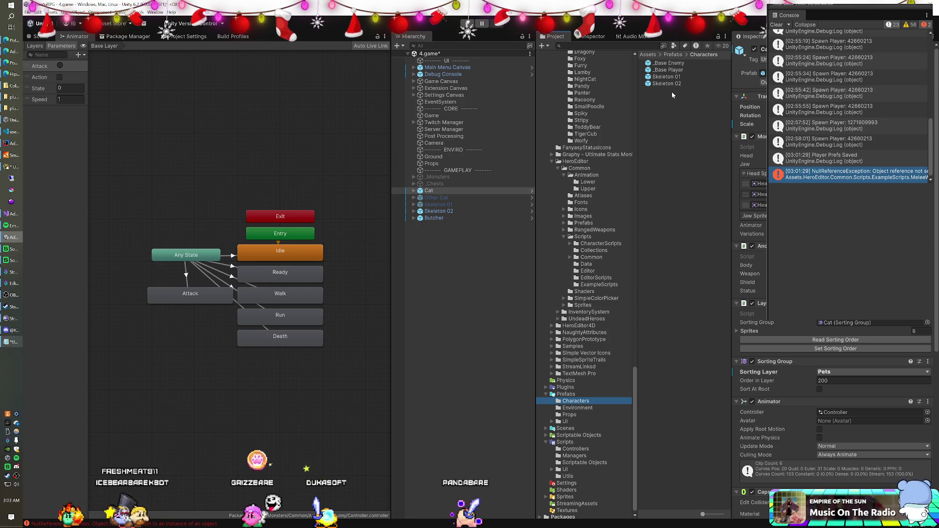
drag(445, 255, 445, 254)
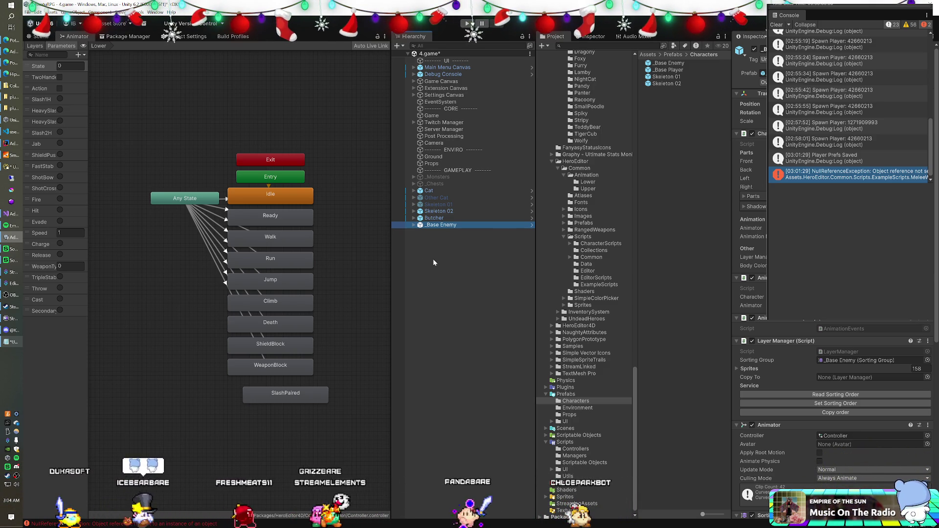
Park the WeaponBlock, ShieldBlock, SlashPaired and Climb states at the bottom of the _Base Enemy graph.
click(436, 218)
click(436, 225)
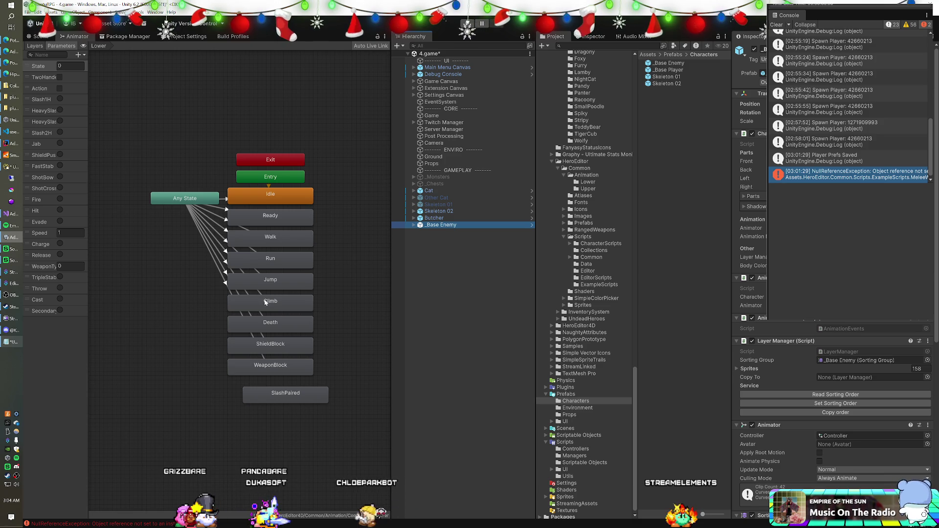
mouse_move(262, 363)
mouse_down()
mouse_move(259, 424)
mouse_move(272, 422)
mouse_up()
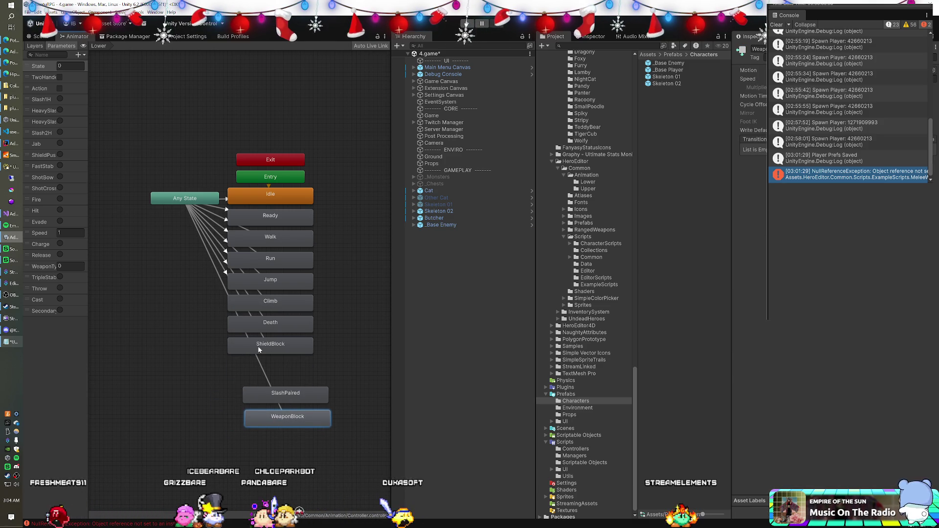
drag(259, 349, 276, 443)
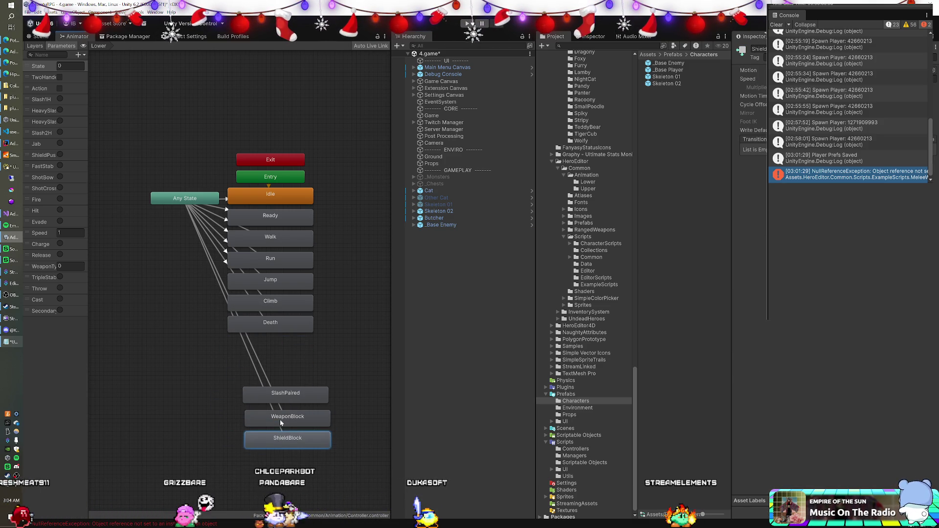
drag(280, 405, 282, 408)
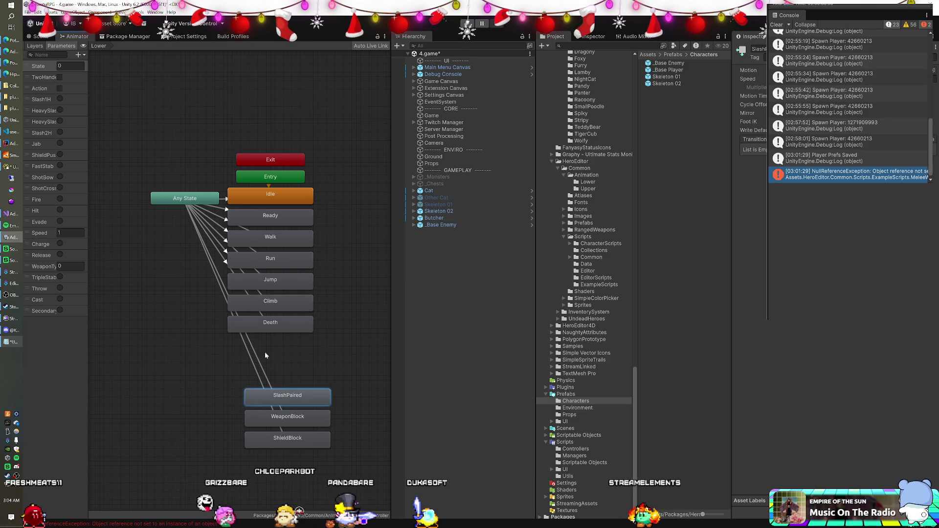
mouse_move(276, 309)
mouse_down()
mouse_move(271, 451)
mouse_move(287, 462)
mouse_up()
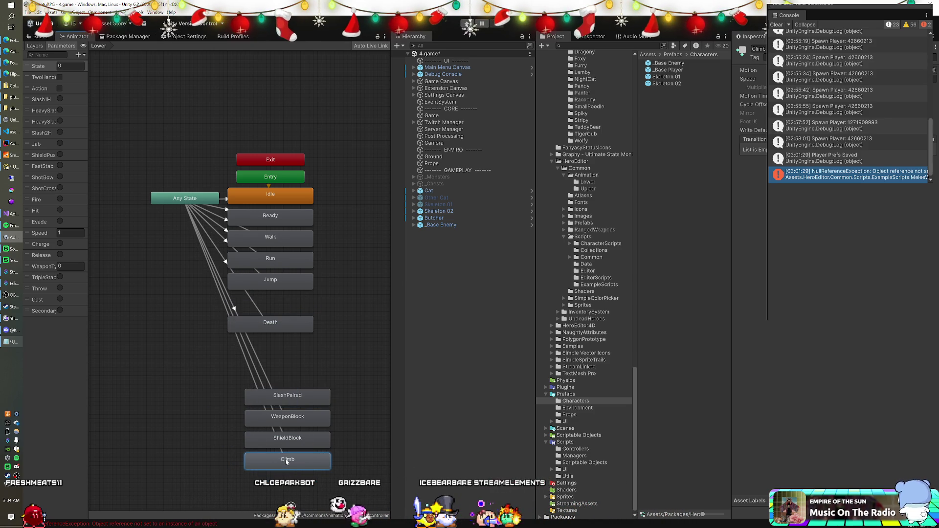
Delete the Any State transitions to the parked states and Jump, and move Death under Run.
click(226, 201)
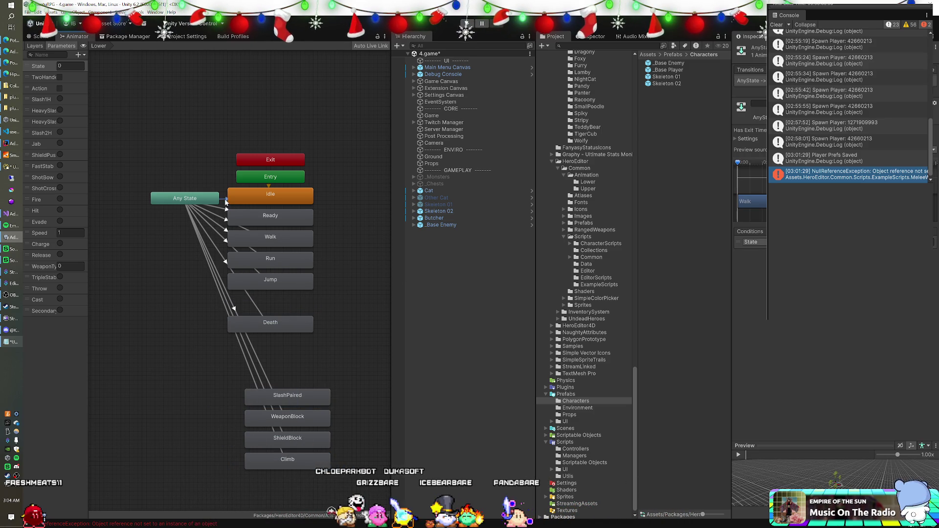
click(257, 356)
key(Delete)
click(245, 362)
key(Delete)
mouse_move(273, 327)
mouse_down()
mouse_move(274, 304)
mouse_move(281, 374)
mouse_up()
click(272, 286)
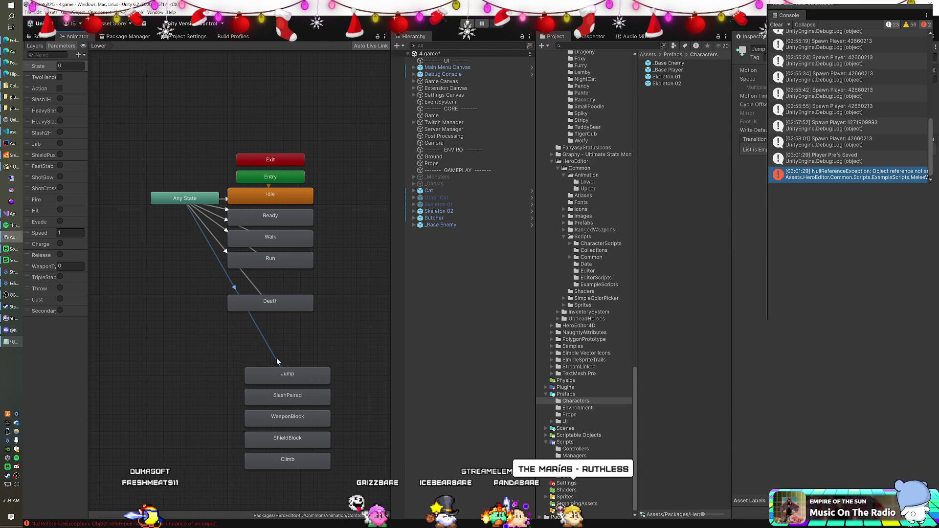
key(Delete)
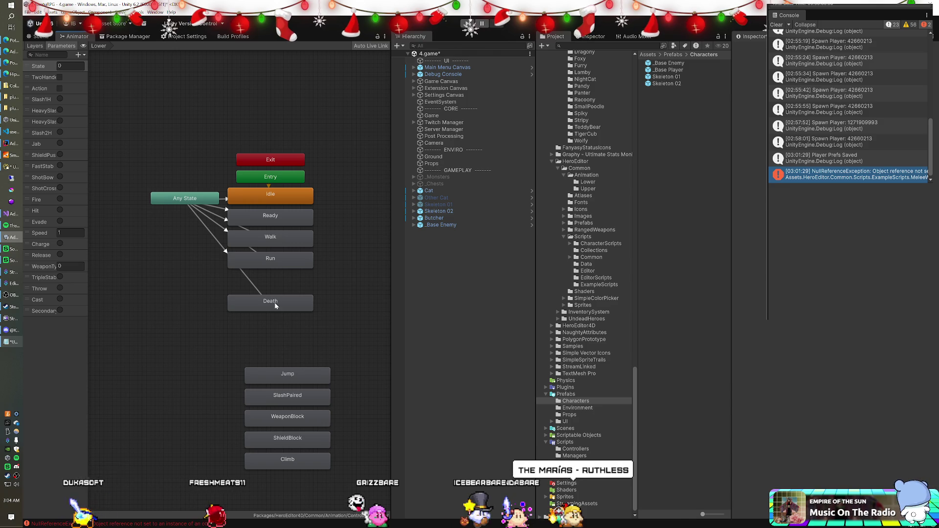
drag(275, 302, 274, 281)
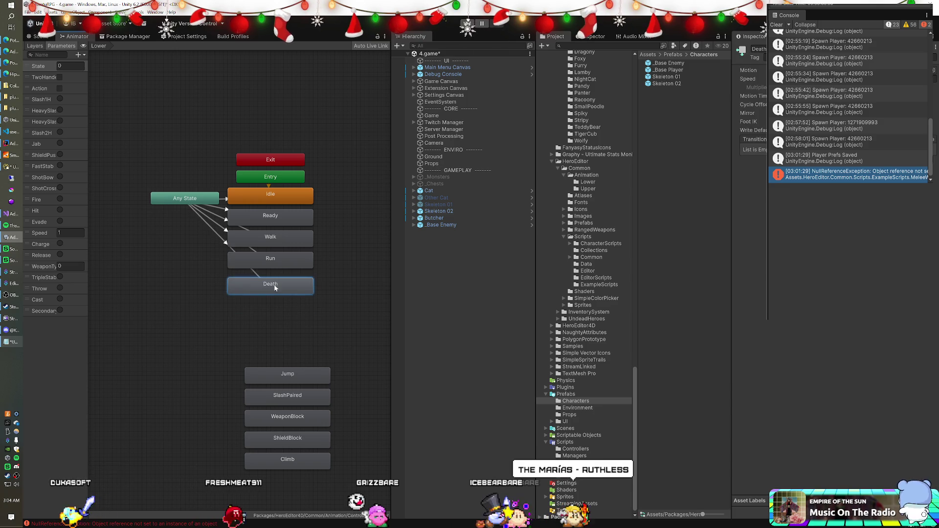
Review the remaining Any State transitions' conditions and select the _Base Enemy object.
click(226, 209)
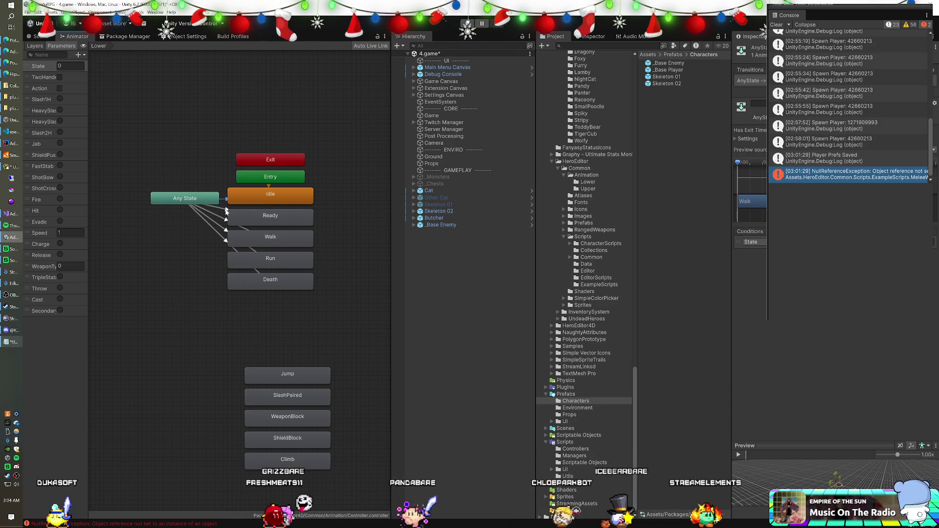
click(223, 222)
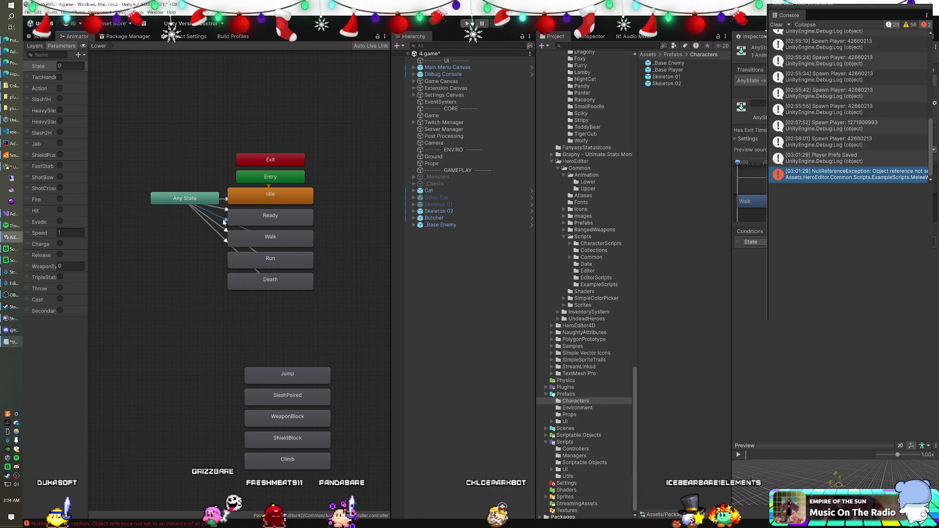
click(222, 239)
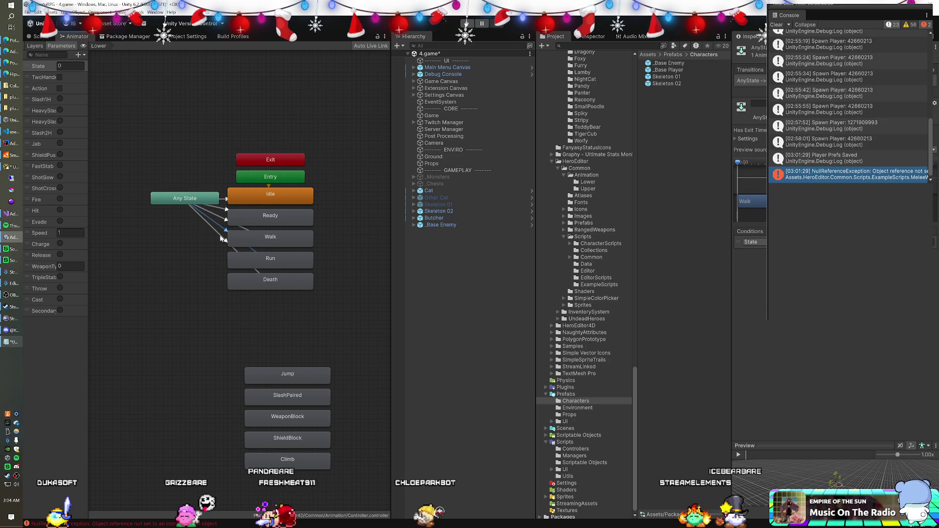
click(220, 236)
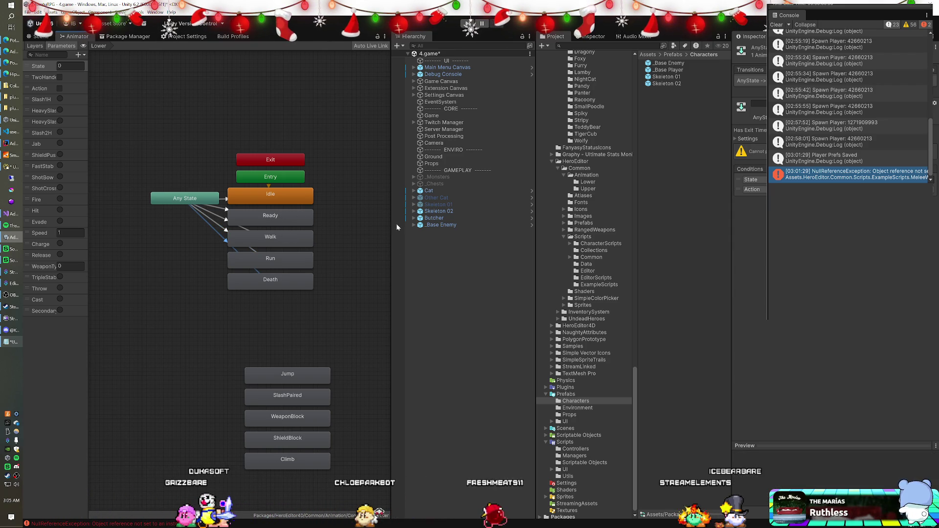
click(453, 225)
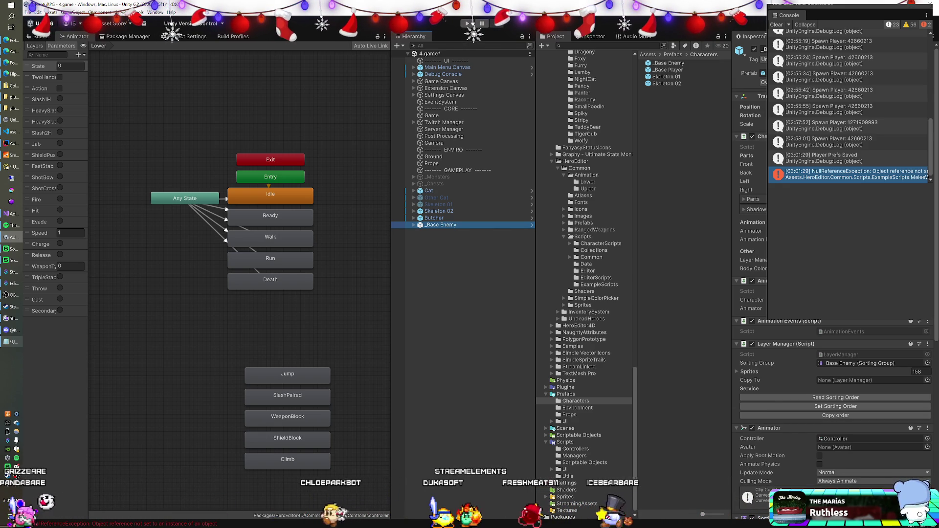
Untick _Base Enemy's active checkbox and switch to Monster.cs in Visual Studio.
scroll(832, 371, down, 5)
scroll(831, 371, down, 8)
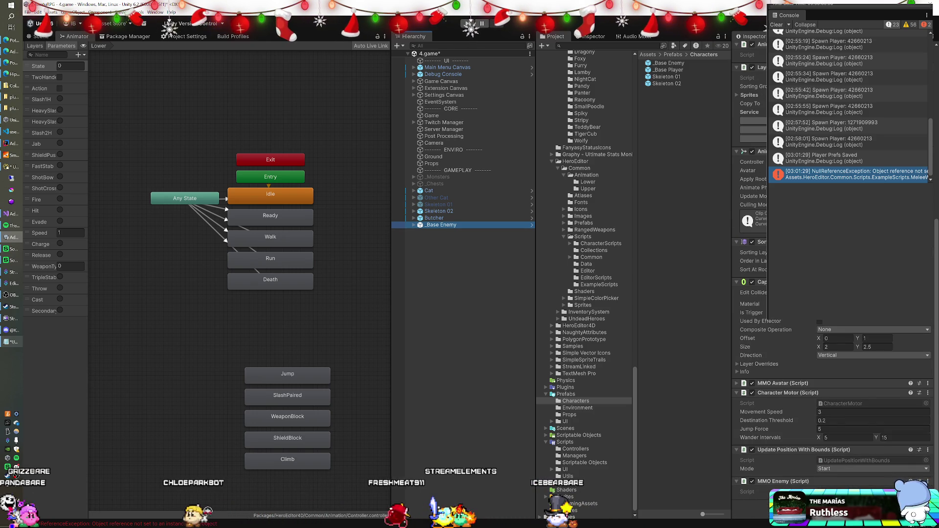
scroll(831, 294, up, 14)
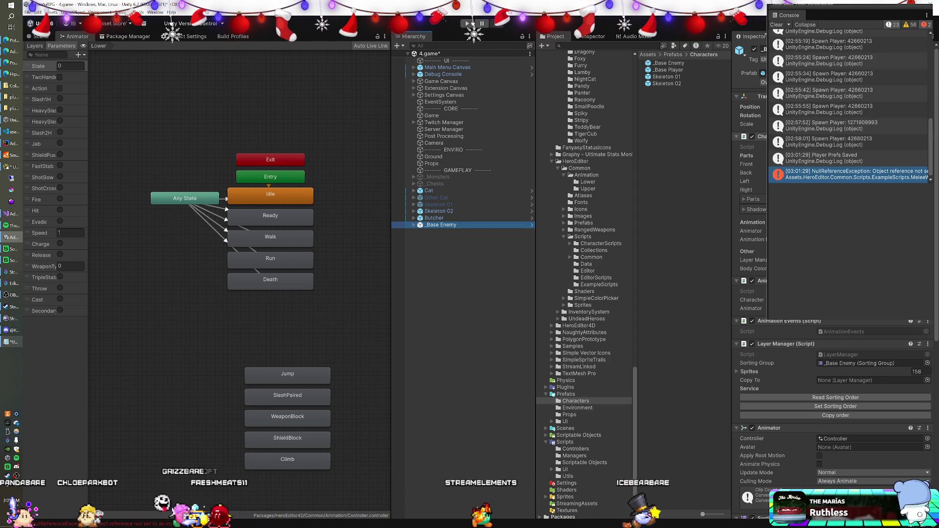
click(756, 51)
click(756, 50)
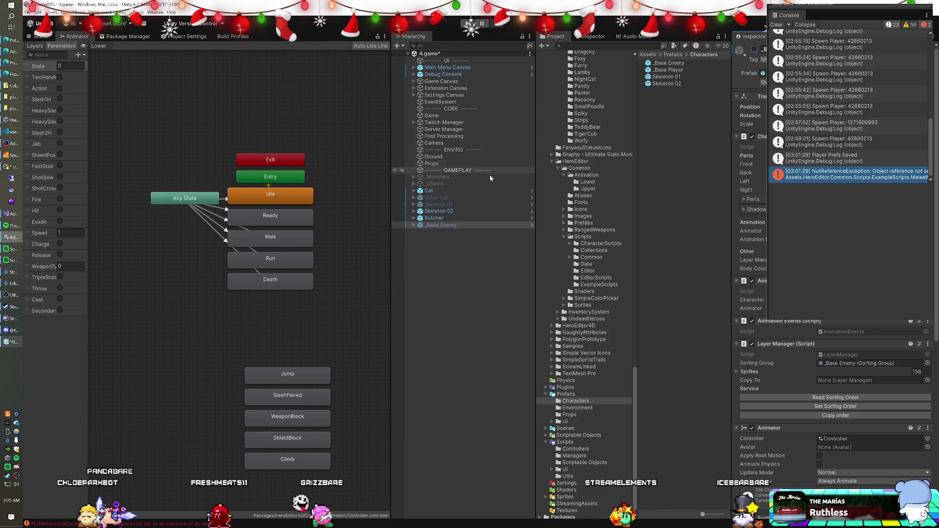
click(14, 214)
click(255, 270)
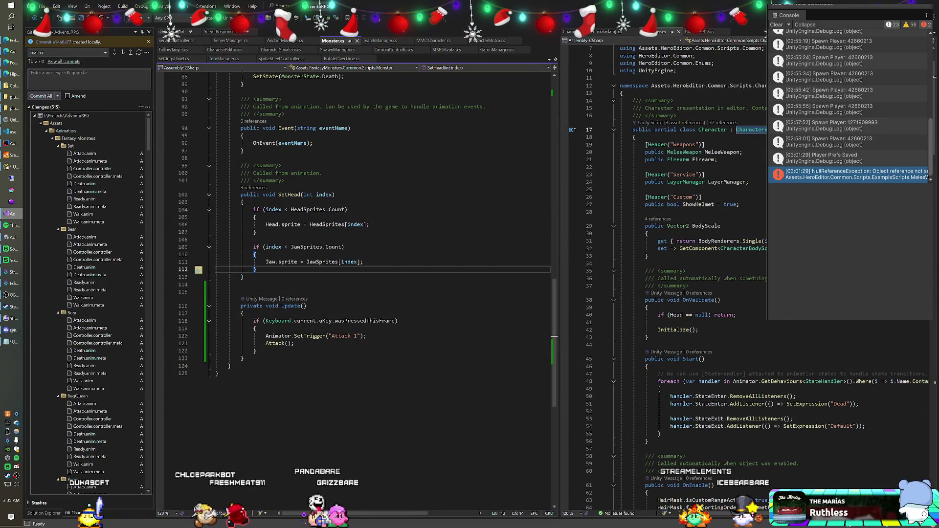
Add an if(Keyboard.current.iKey...) block after the uKey branch in Update().
click(256, 351)
key(Return)
text(if()
text(Keyboard.curr)
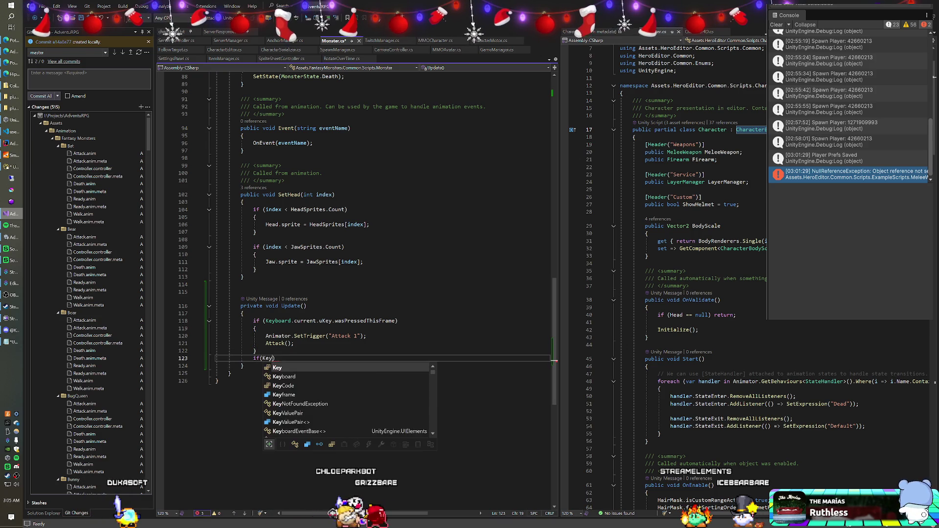
text(ent.uKey)
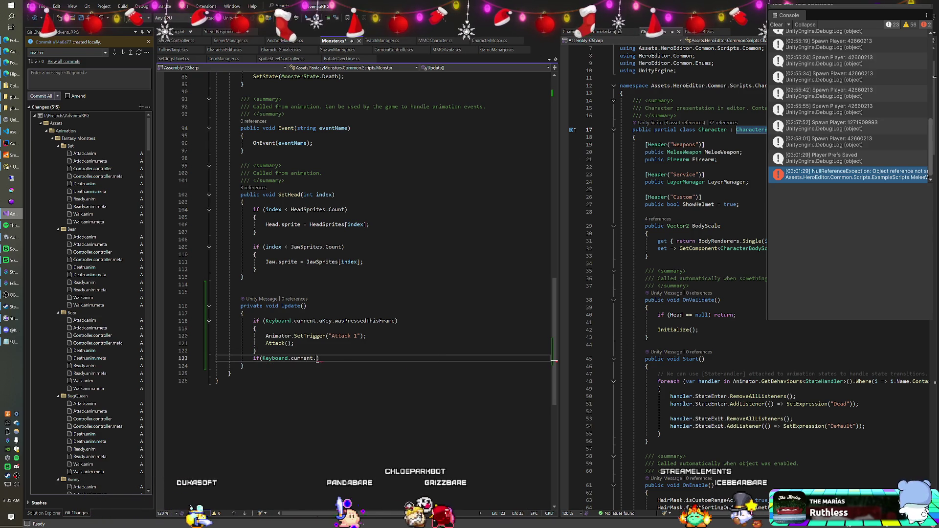
key(BackSpace)
key(BackSpace)
key(BackSpace)
text(iKey.w)
text())
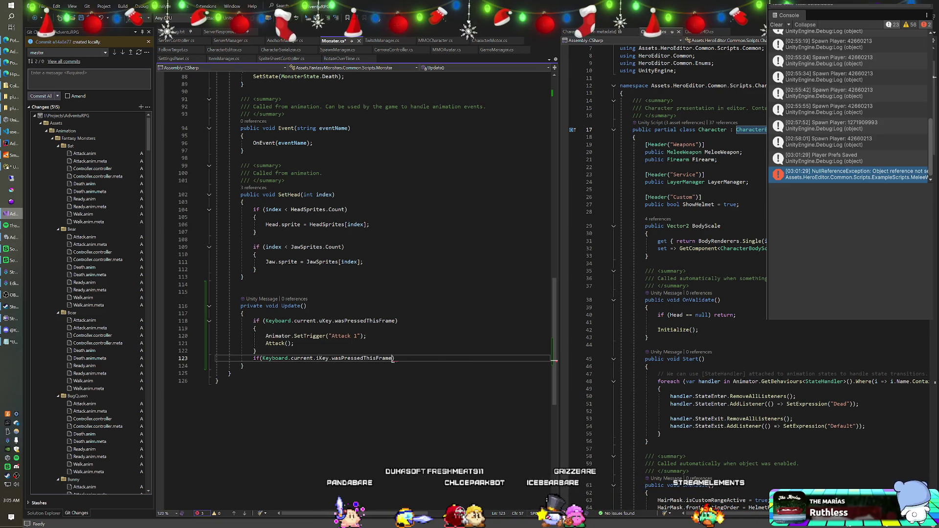
key(Return)
text({)
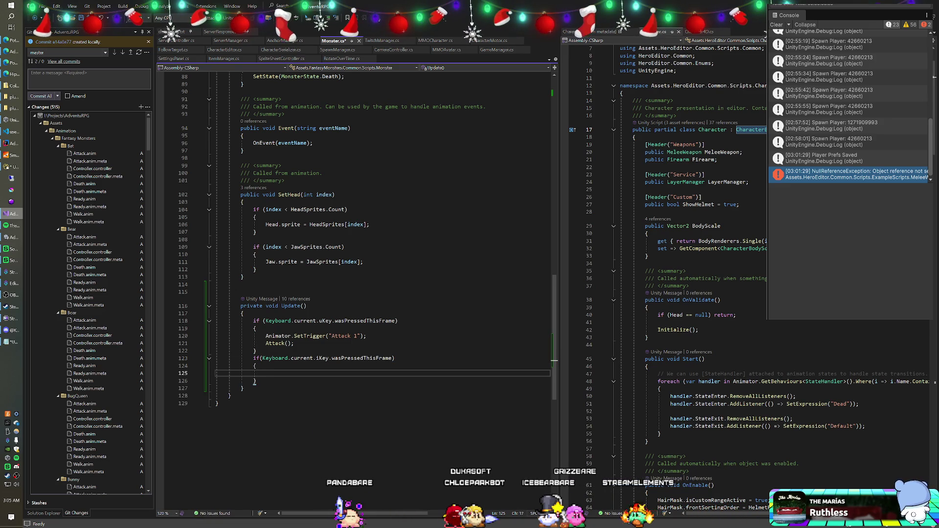
mouse_move(294, 343)
mouse_down()
mouse_move(265, 343)
mouse_move(342, 336)
mouse_up()
key(Delete)
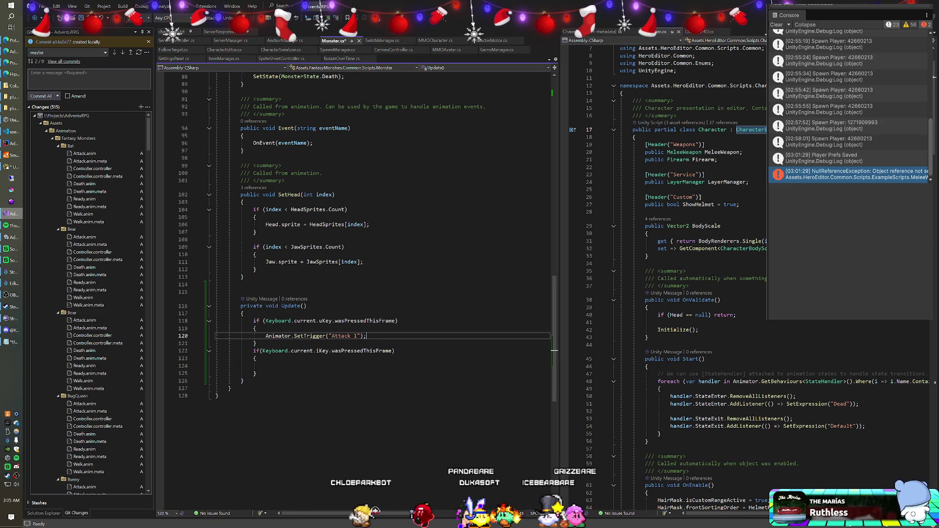
click(265, 366)
Insert Animator.SetInteger("State", 0); before the Attack 1 trigger in the uKey block.
click(256, 329)
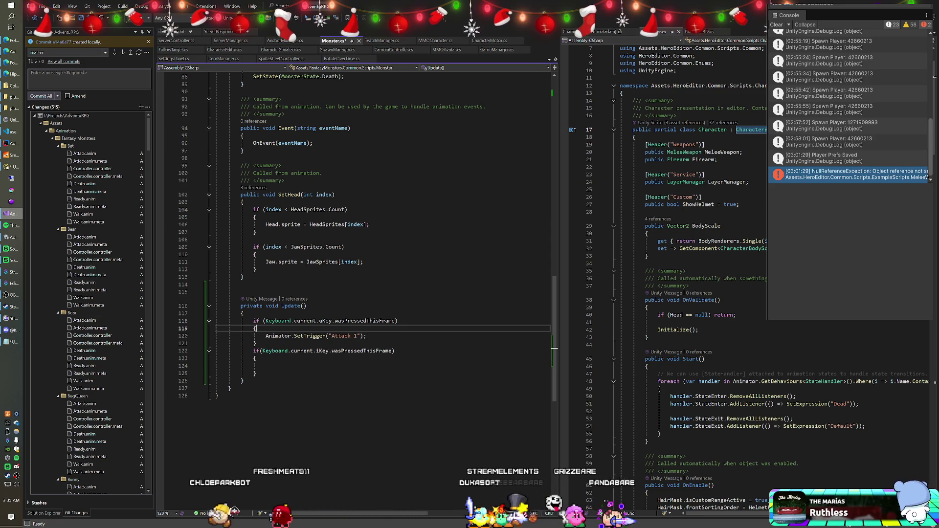
key(Return)
text(Animator.SetI)
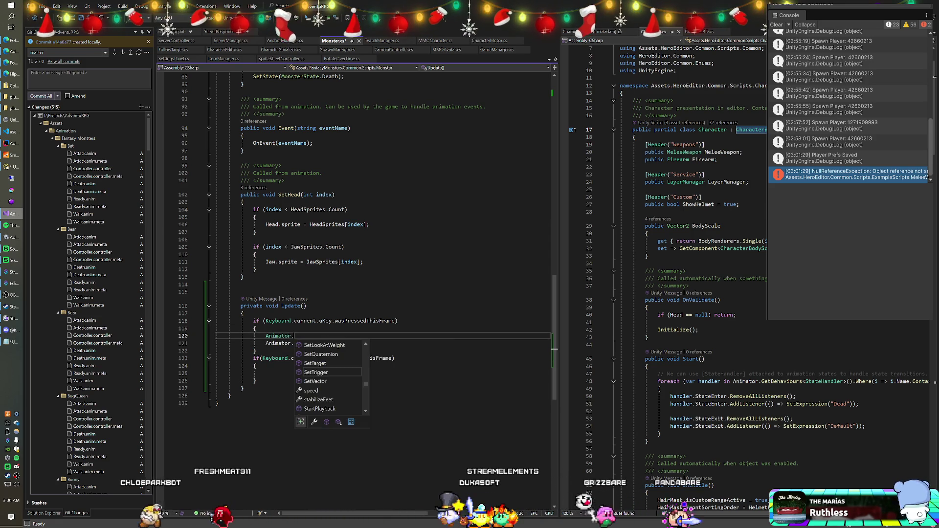
text(nt)
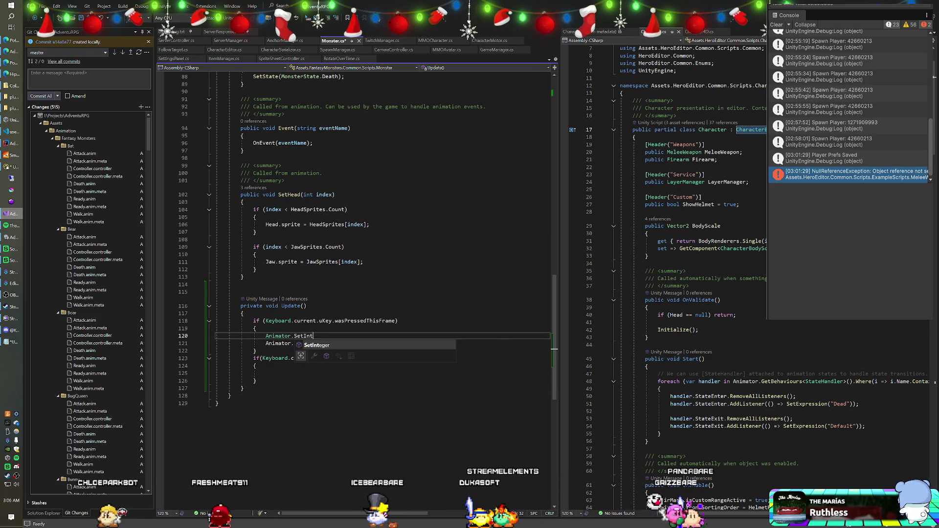
key(Tab)
text(("St)
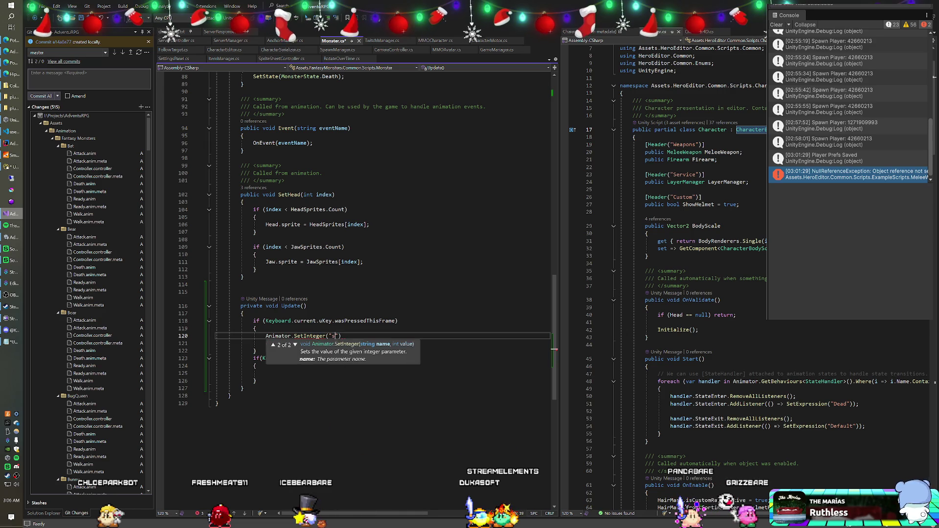
text(ate", 0)
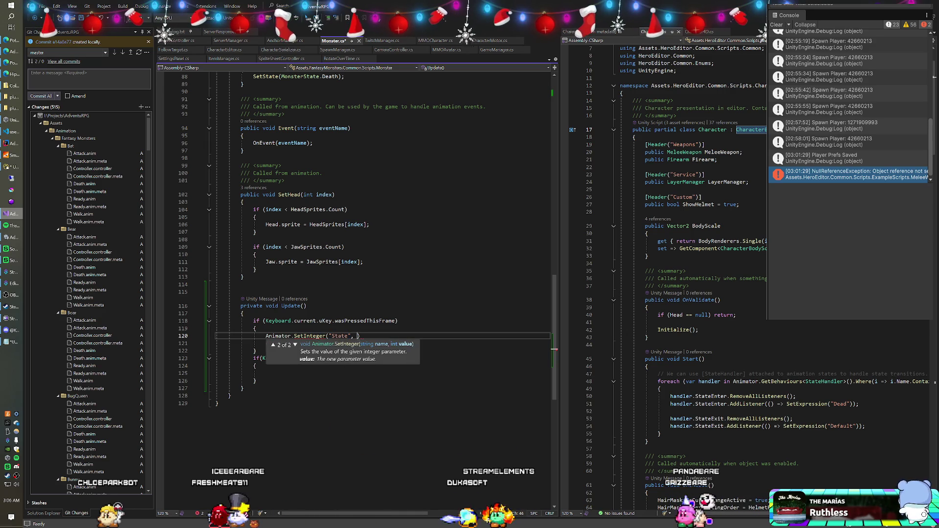
text();)
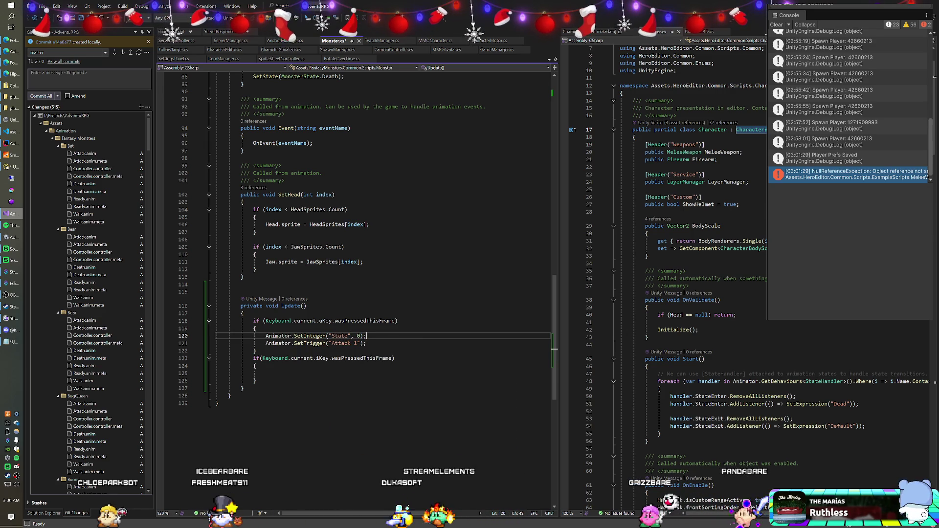
Copy the SetInteger line into the iKey block with State 2 and save Monster.cs.
key(shift+Up)
key(ctrl+c)
key(Down)
key(Down)
key(Down)
key(ctrl+v)
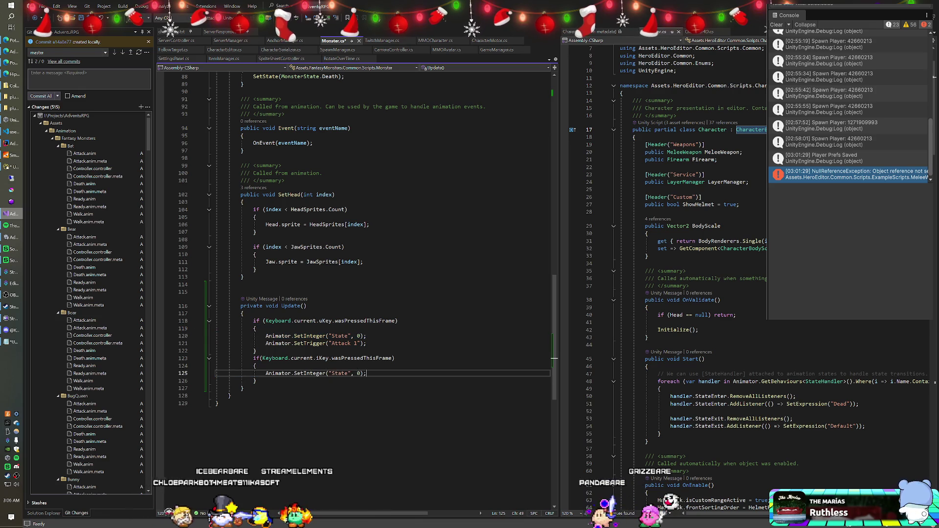
key(Left)
key(Left)
key(BackSpace)
text(2)
key(ctrl+s)
key(Up)
key(Up)
key(Up)
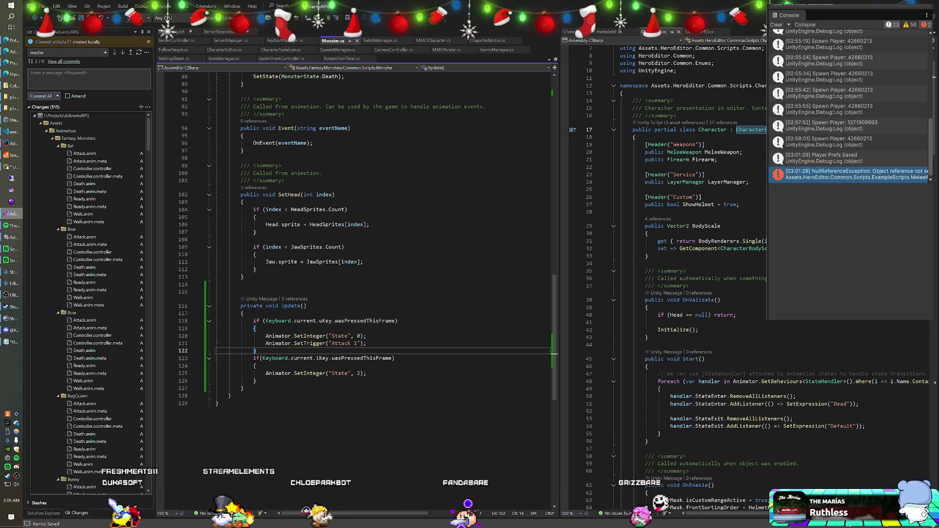
key(alt+Tab)
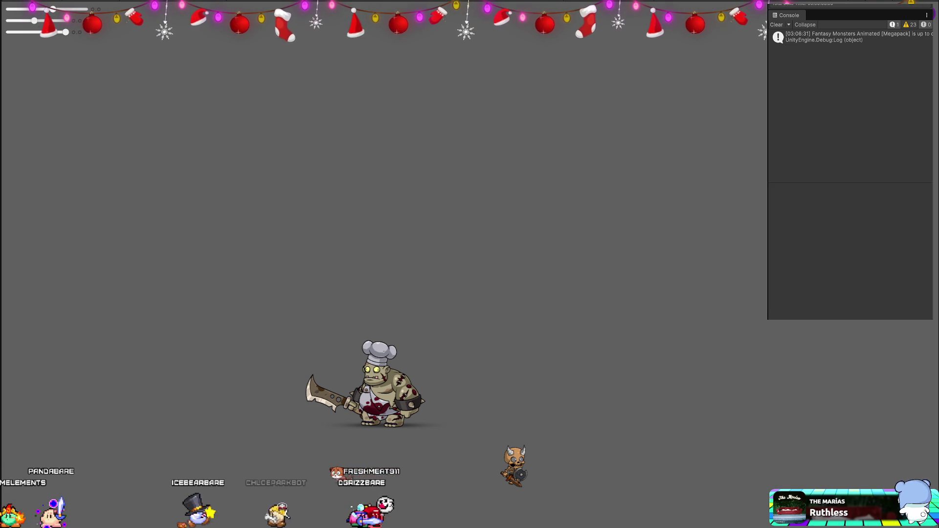
Stop the running game after watching the monster in play mode.
key(ctrl+p)
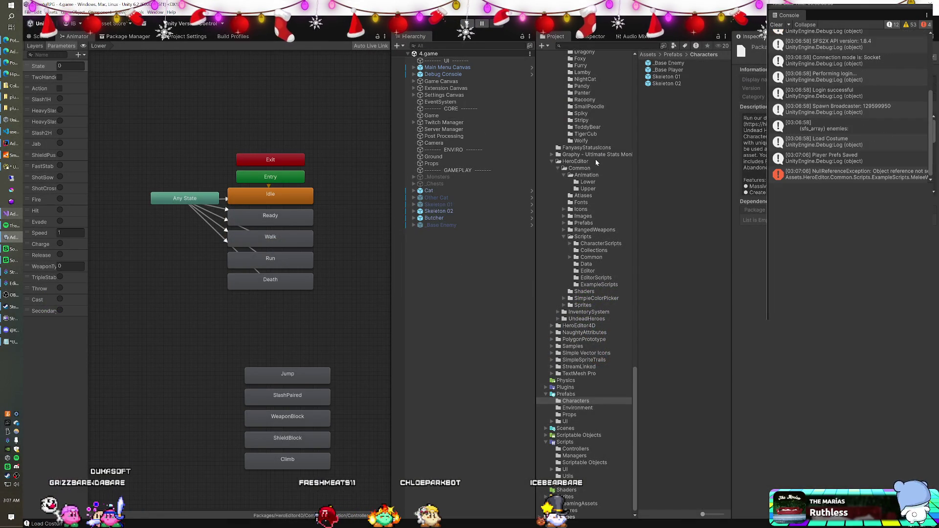
Locate the Cat's controller in Animation/Fantasy Monsters/Bunny and rename it to Bunny.
click(430, 190)
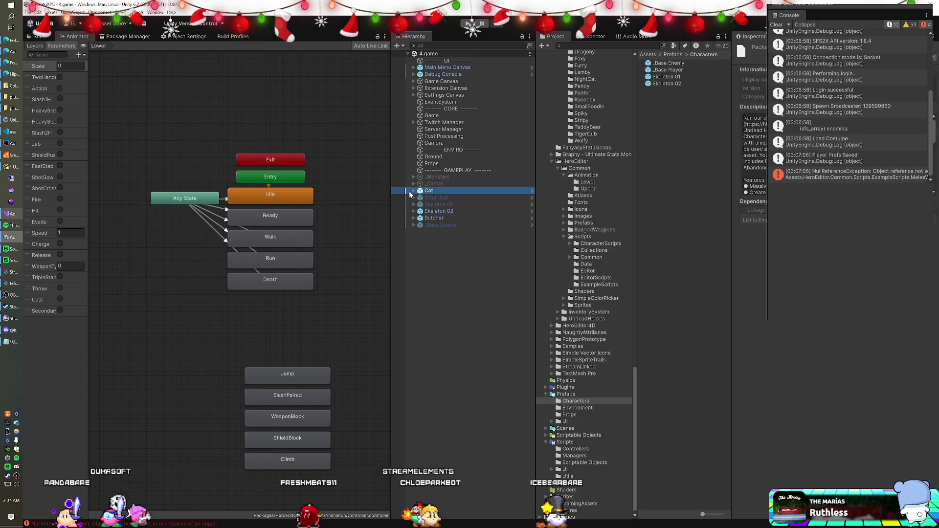
scroll(838, 323, down, 3)
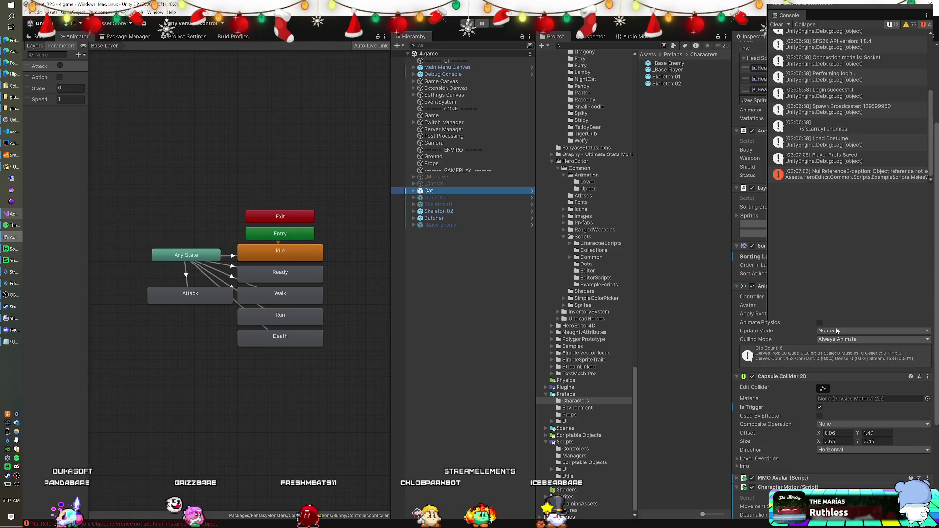
click(752, 296)
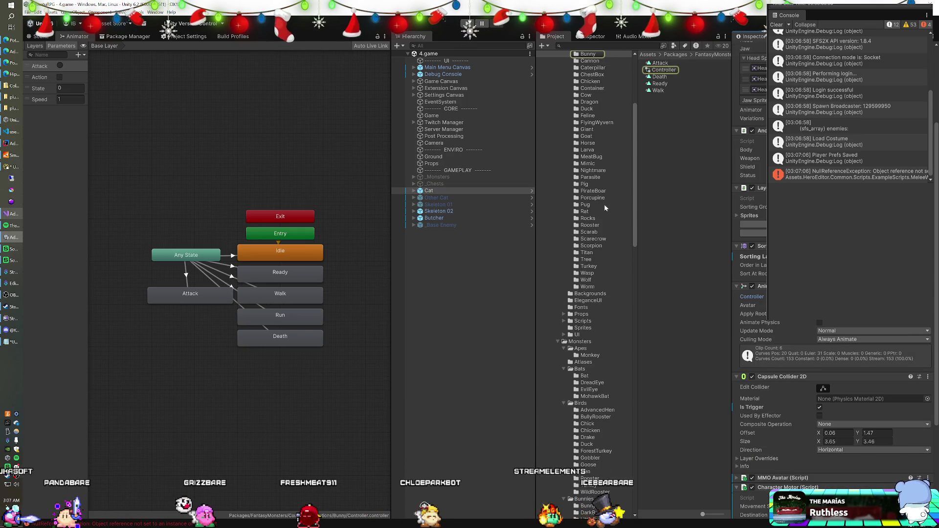
scroll(604, 204, up, 5)
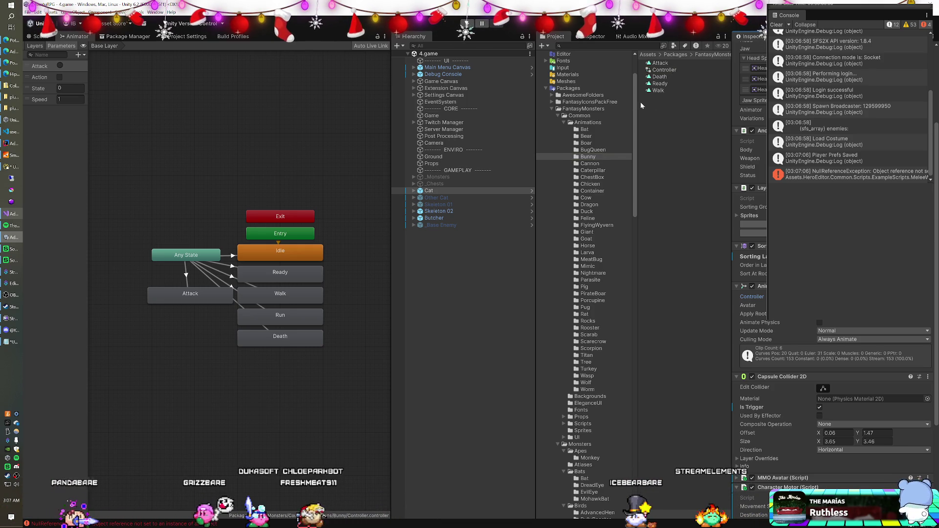
scroll(611, 109, up, 3)
click(545, 95)
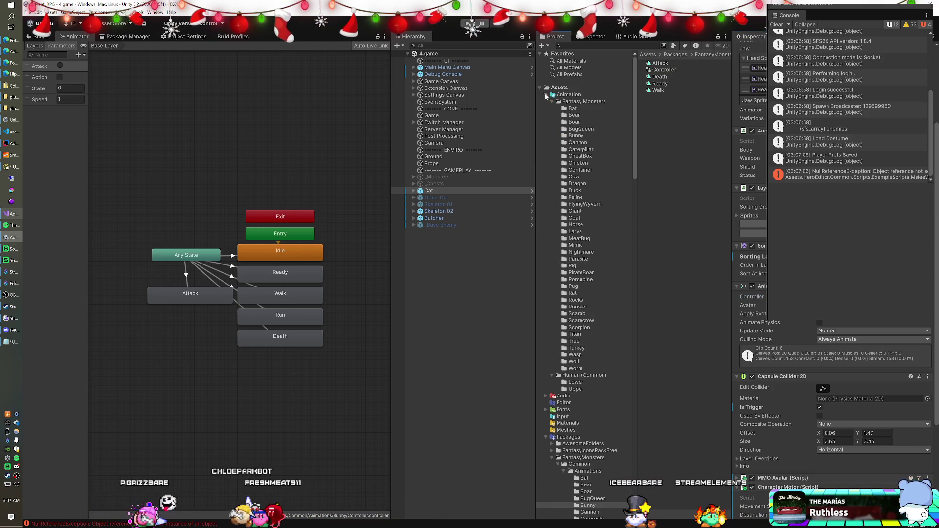
click(673, 71)
text(Bunny)
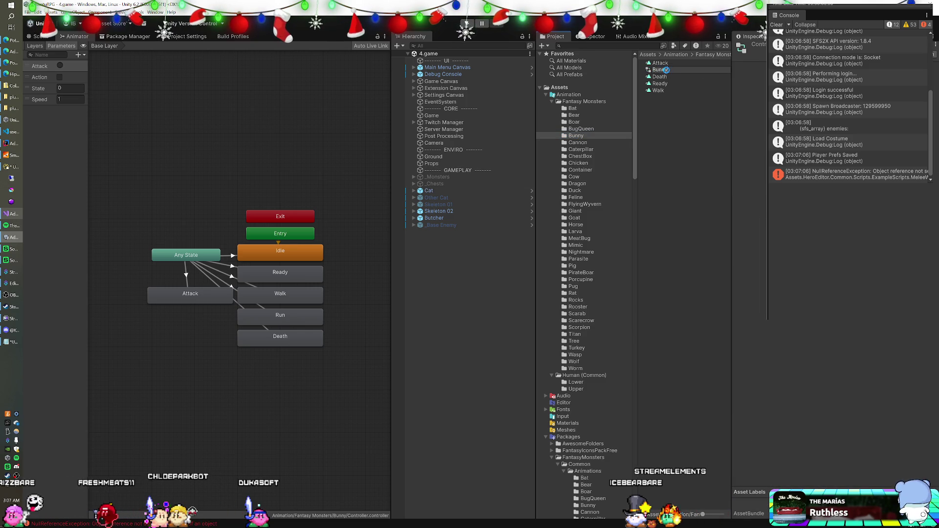
key(Return)
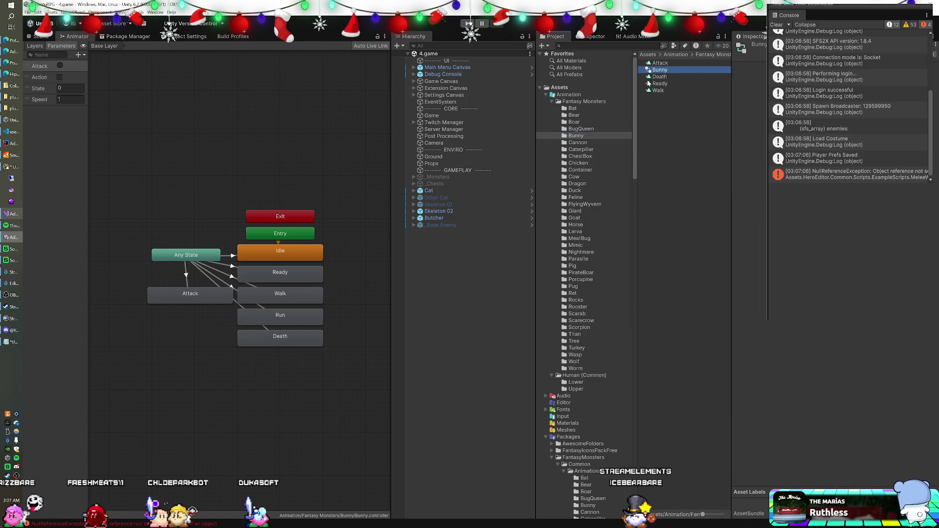
Review the Any State transitions to Idle, Walk and Run and the Base Layer, then reselect the Cat.
click(179, 177)
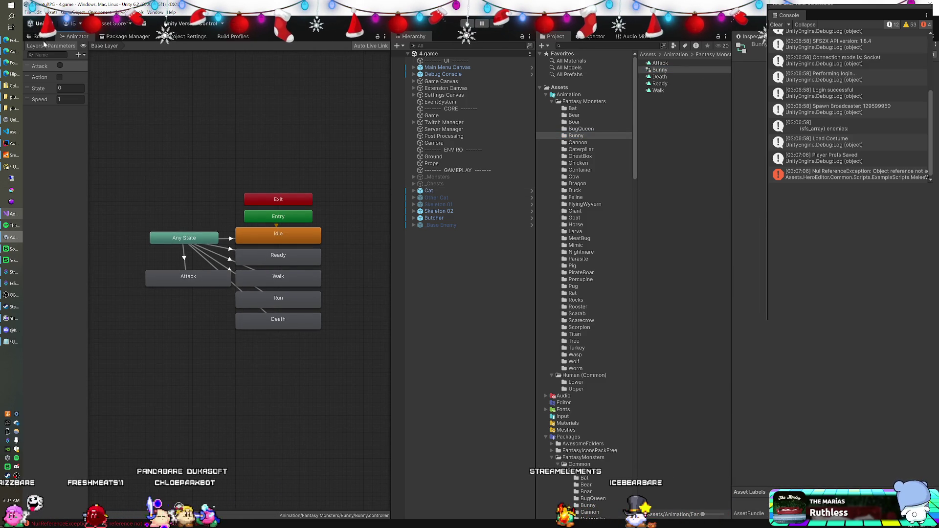
click(226, 238)
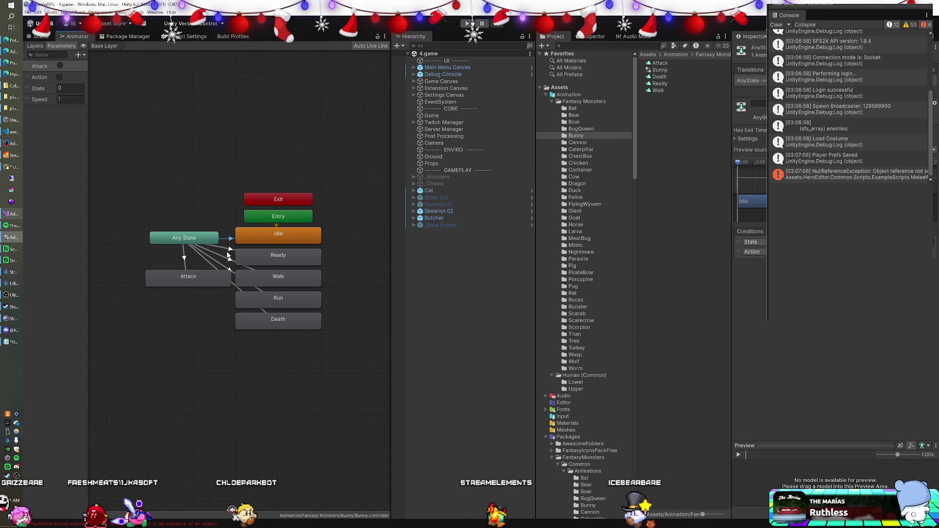
click(230, 270)
click(233, 285)
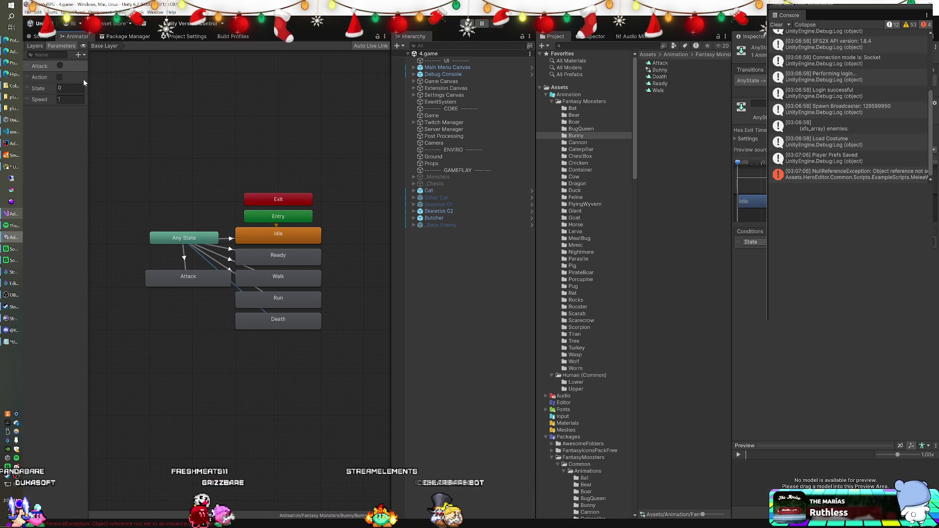
click(35, 45)
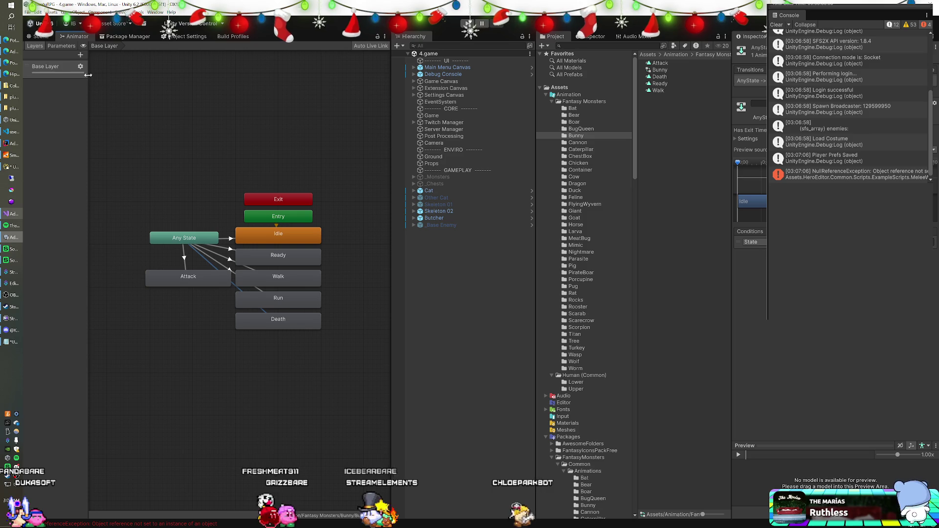
click(62, 72)
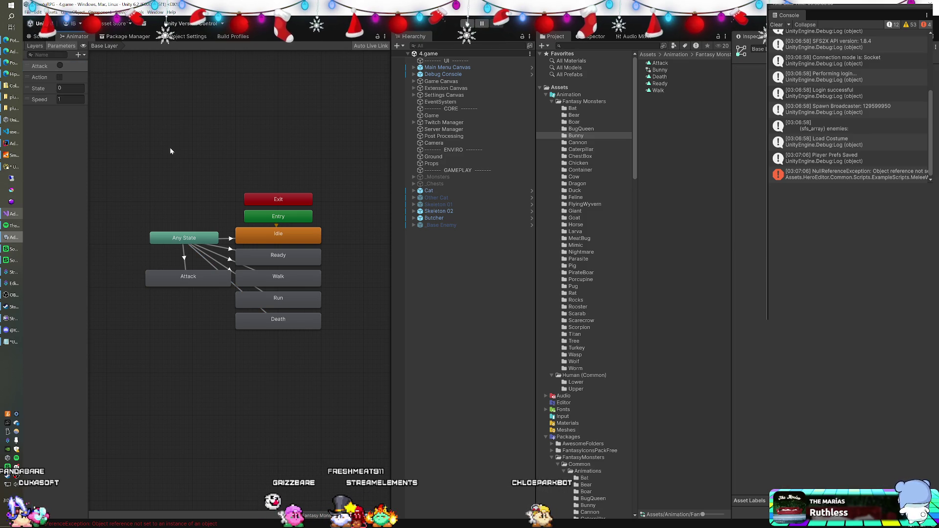
click(441, 193)
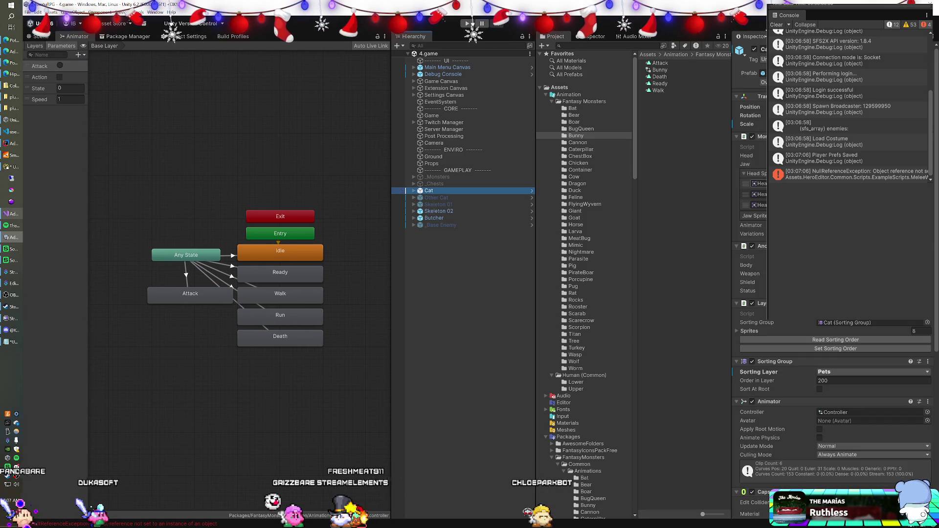
scroll(832, 391, down, 2)
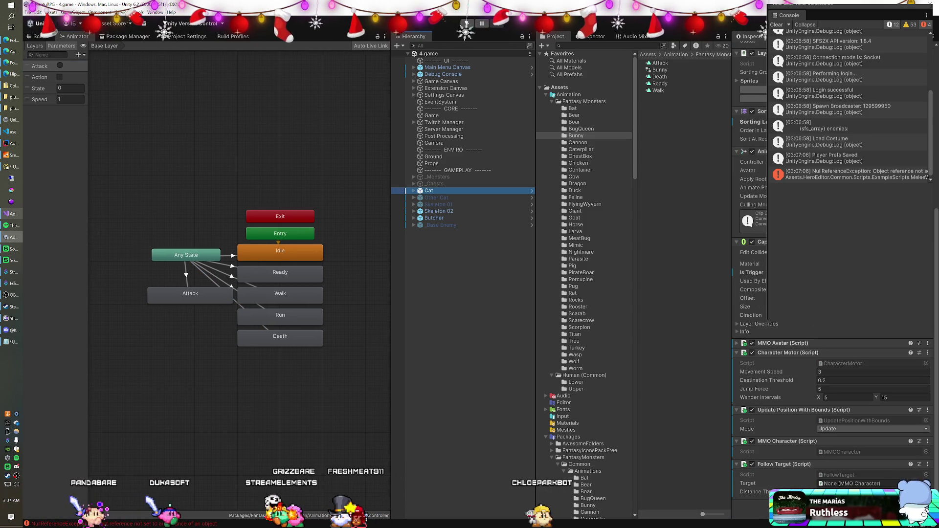
scroll(832, 391, up, 4)
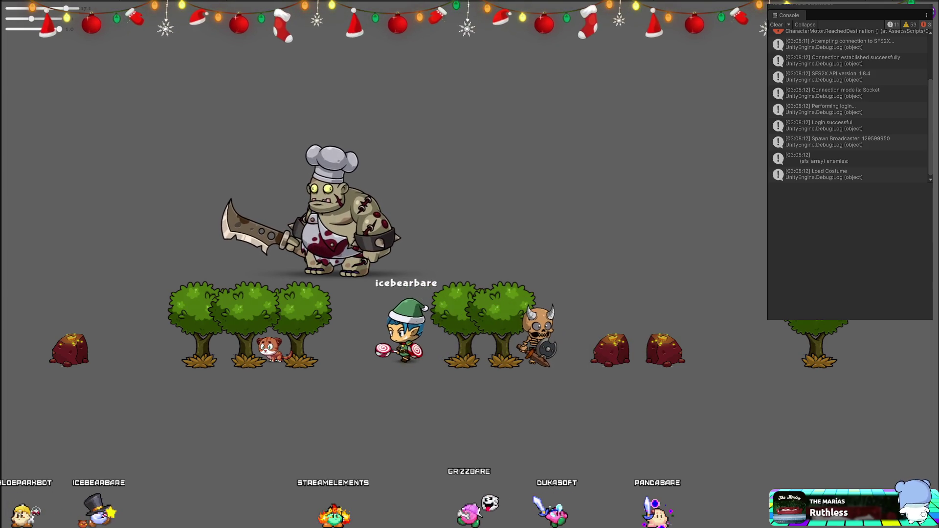
Stop the game after watching the cat and monsters in the Game view.
key(ctrl+p)
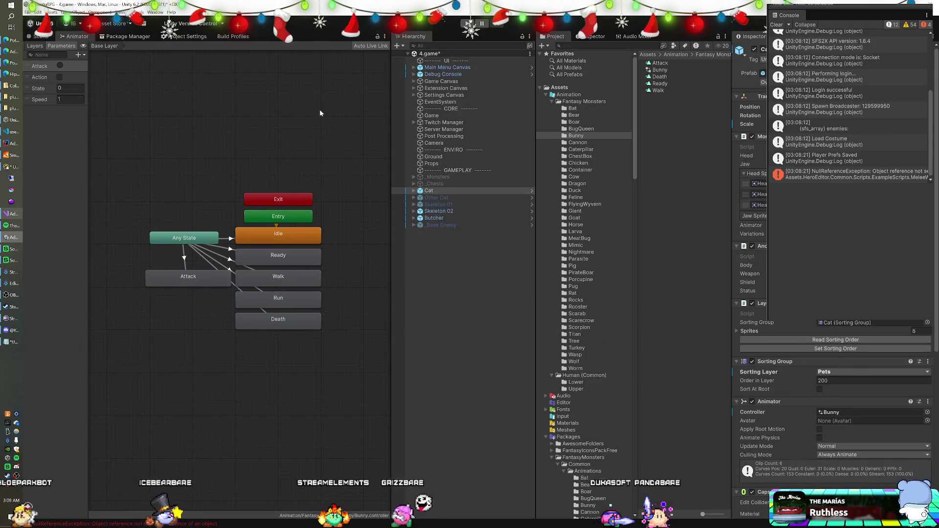
Rename the Bunny controller's Attack parameter to 'Attack 1' and start the game.
double_click(41, 67)
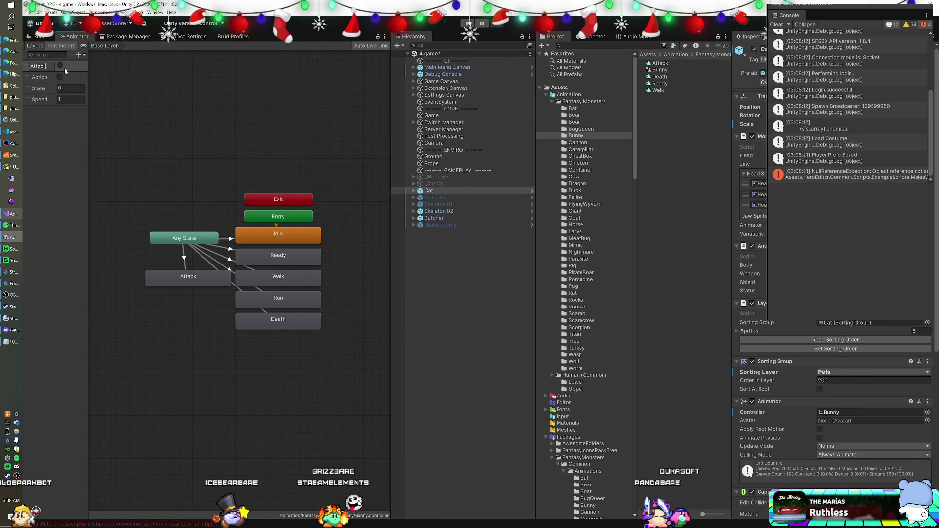
text( 1)
key(Return)
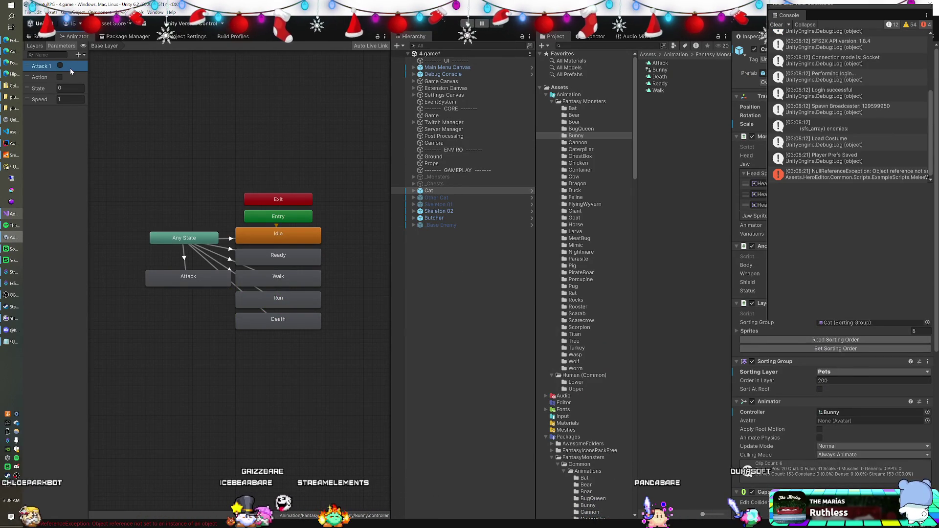
click(466, 23)
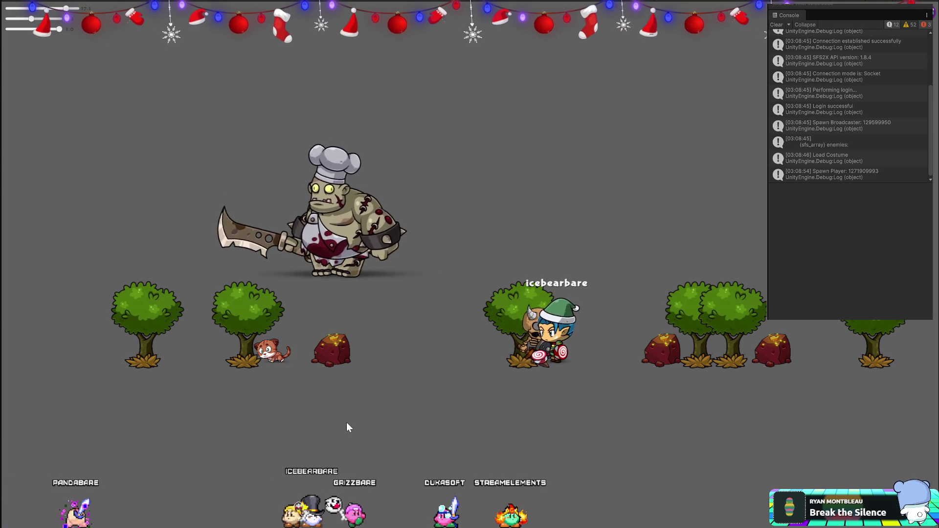
Walk the player left under the ogre, inspect the Walk transition, and open the NullReferenceException.
key(Left)
key(Left)
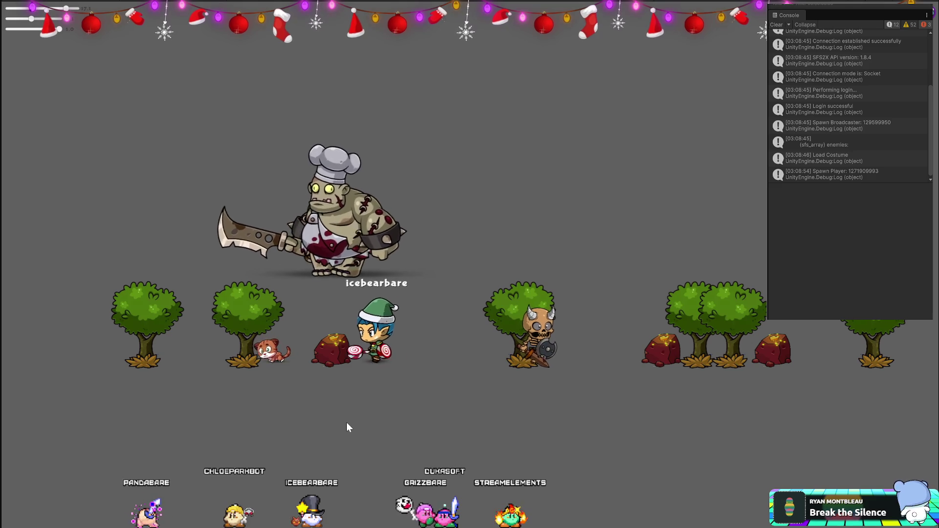
key(Left)
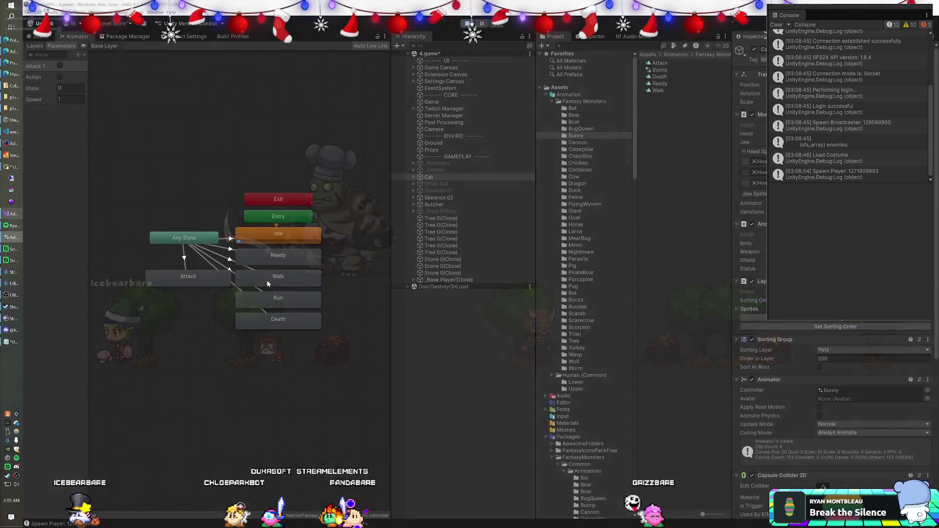
click(249, 268)
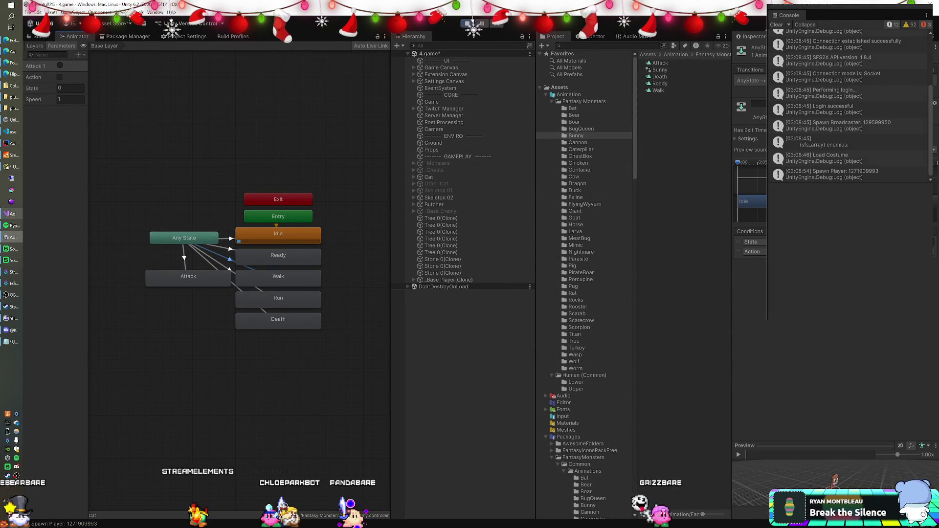
click(271, 281)
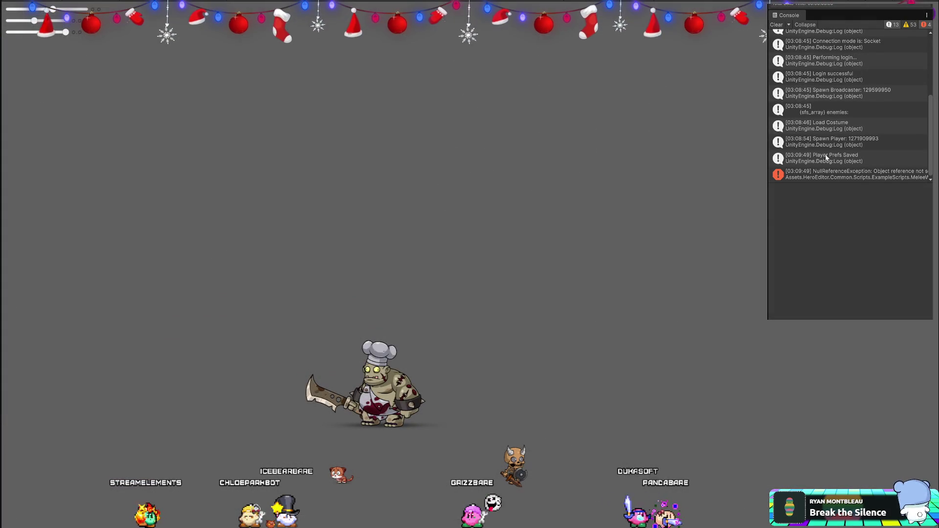
click(824, 176)
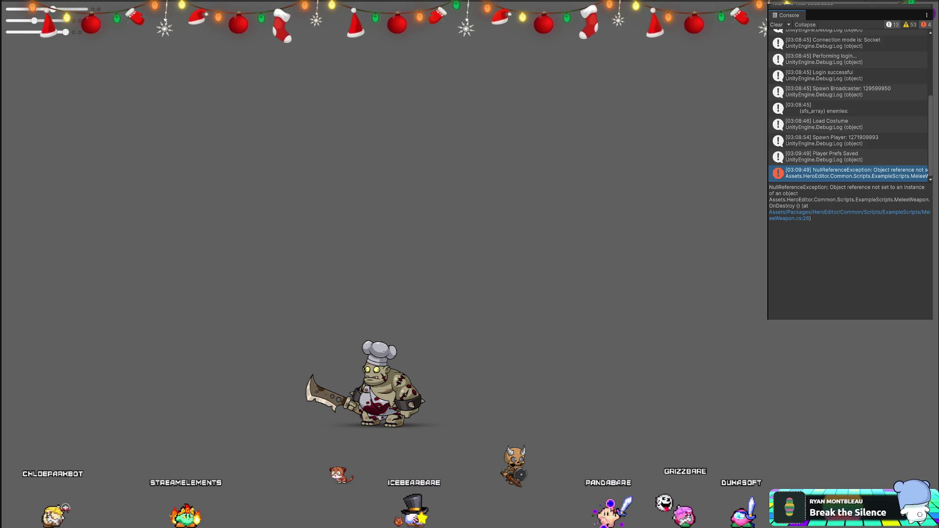
Trace the NullReferenceException stack trace to MeleeWeapon.cs's OnDestroy at line 26, then return to Unity.
triple_click(828, 216)
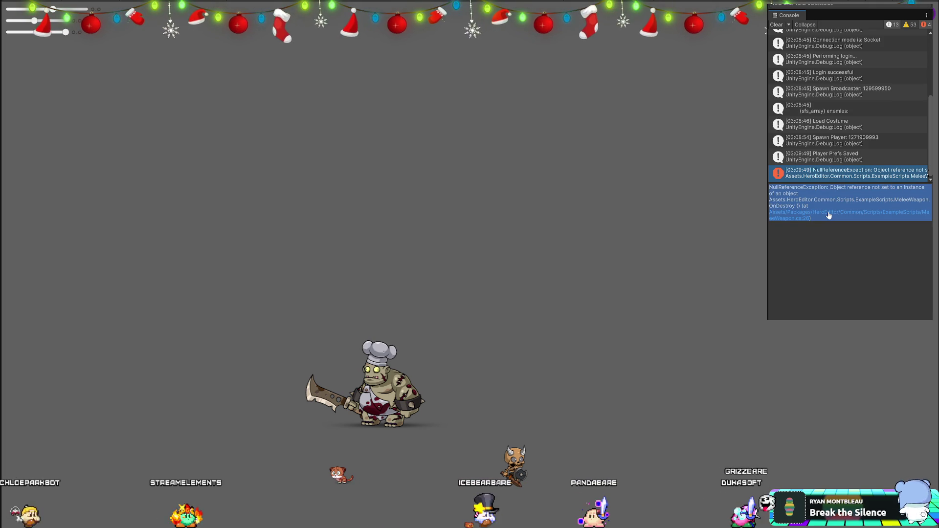
click(829, 215)
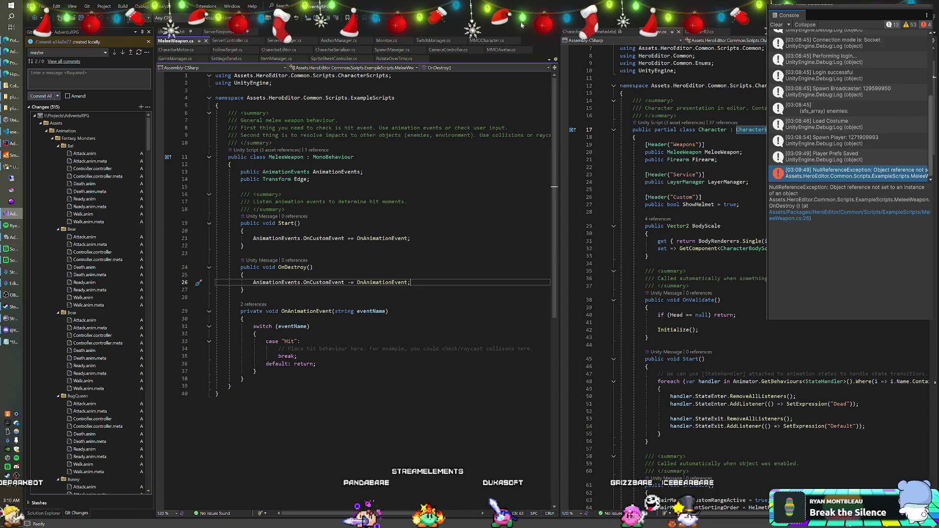
key(alt+Tab)
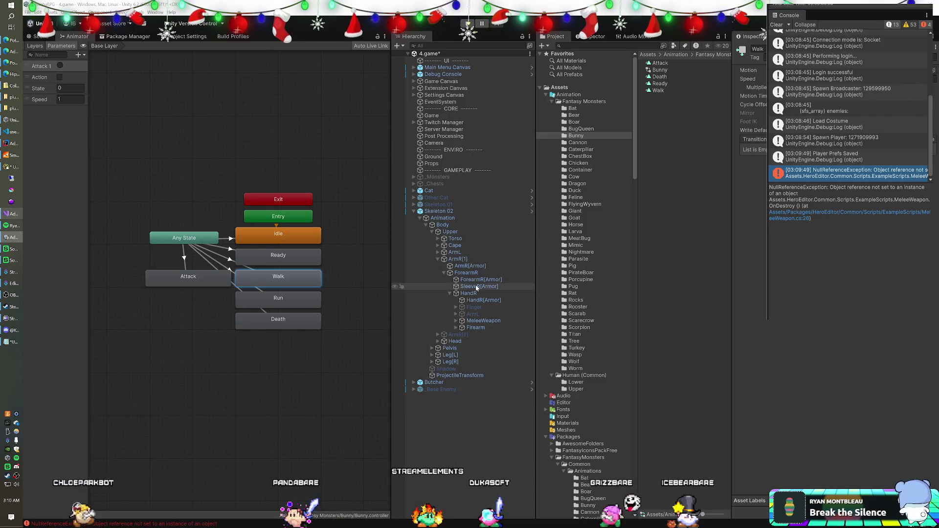
Inspect the Butcher's Weapon under Body > ArmR > FistR and Skeleton 02's MeleeWeapon script.
click(479, 321)
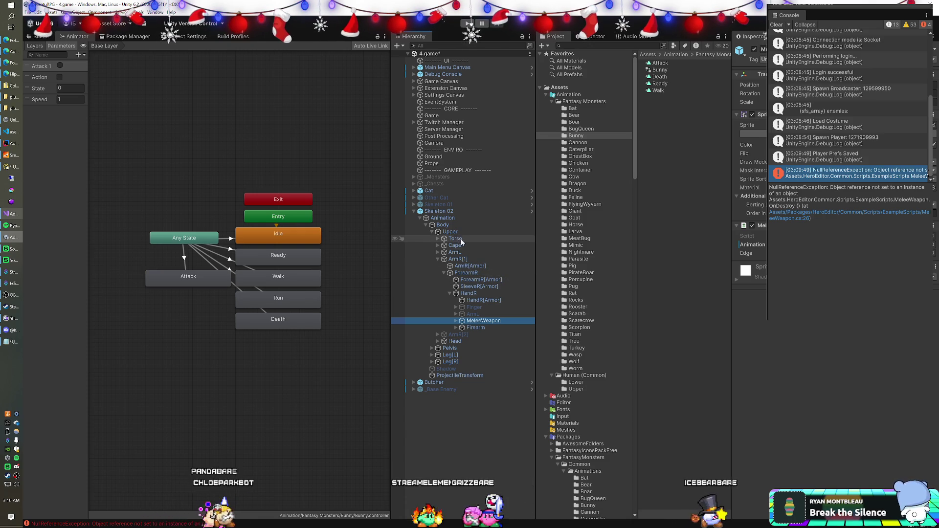
click(414, 382)
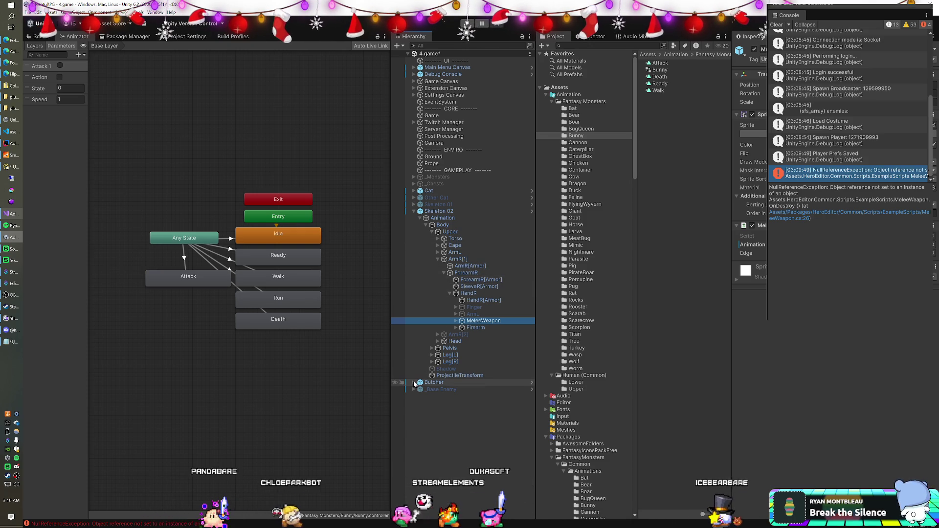
click(419, 390)
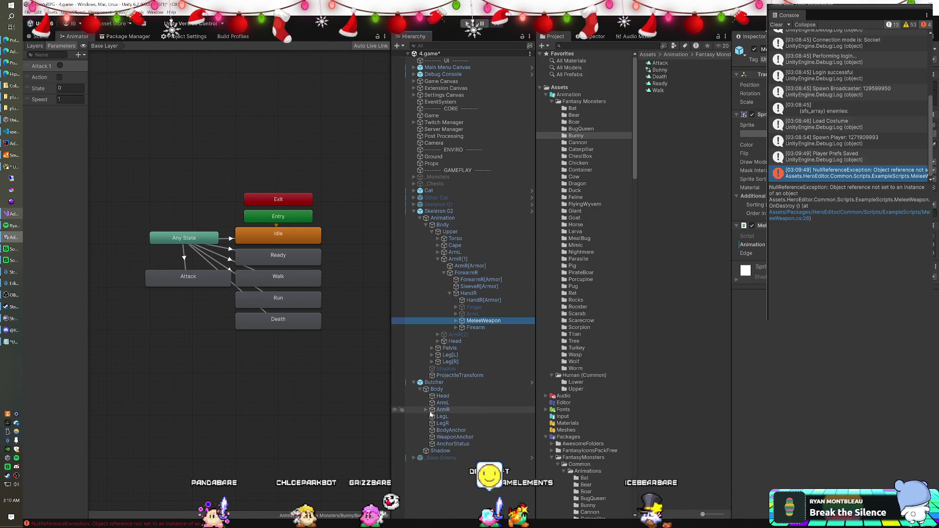
click(426, 410)
click(432, 417)
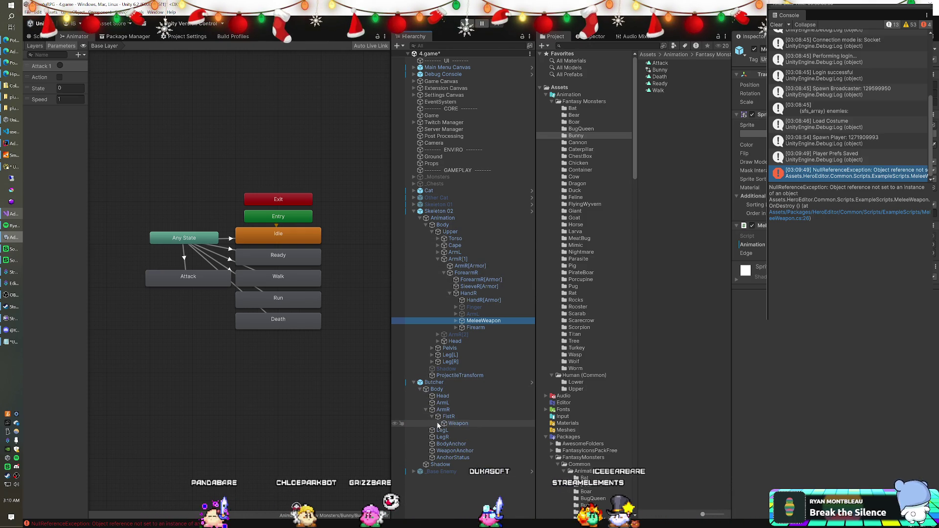
click(458, 423)
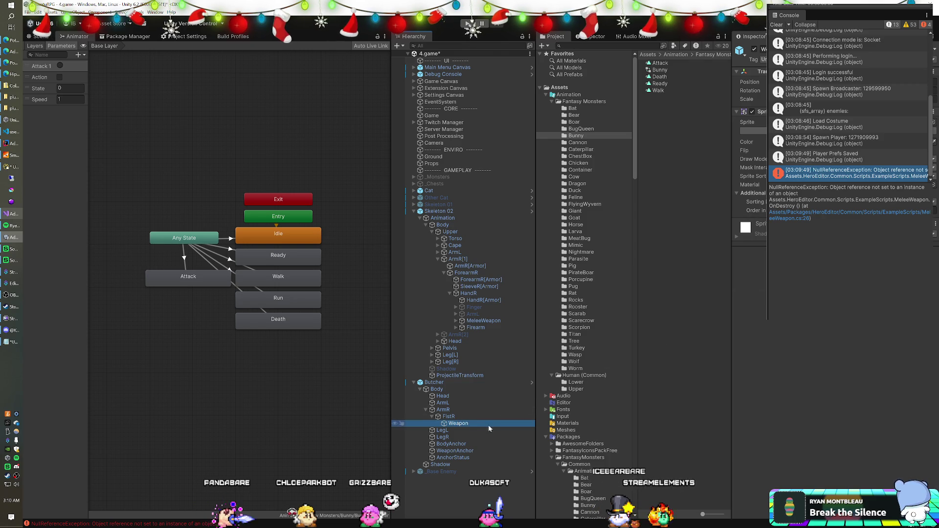
click(446, 383)
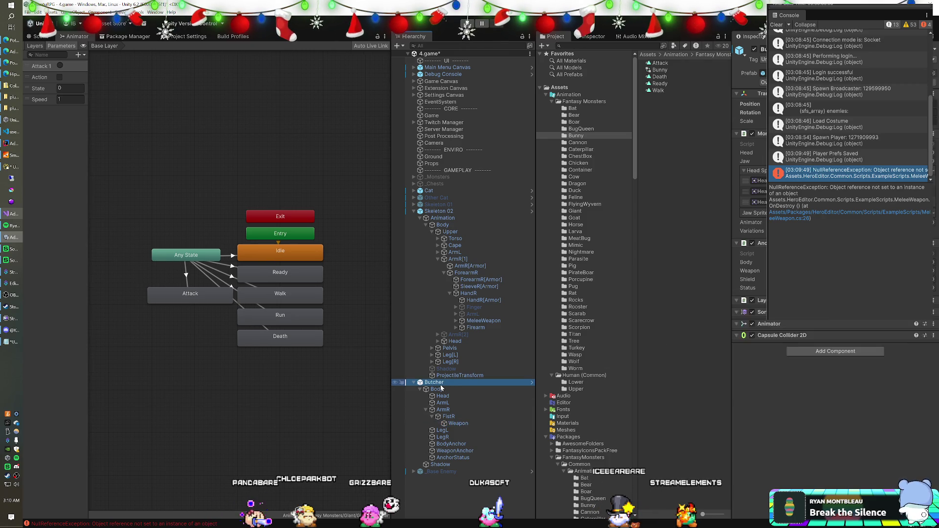
click(482, 321)
right_click(774, 321)
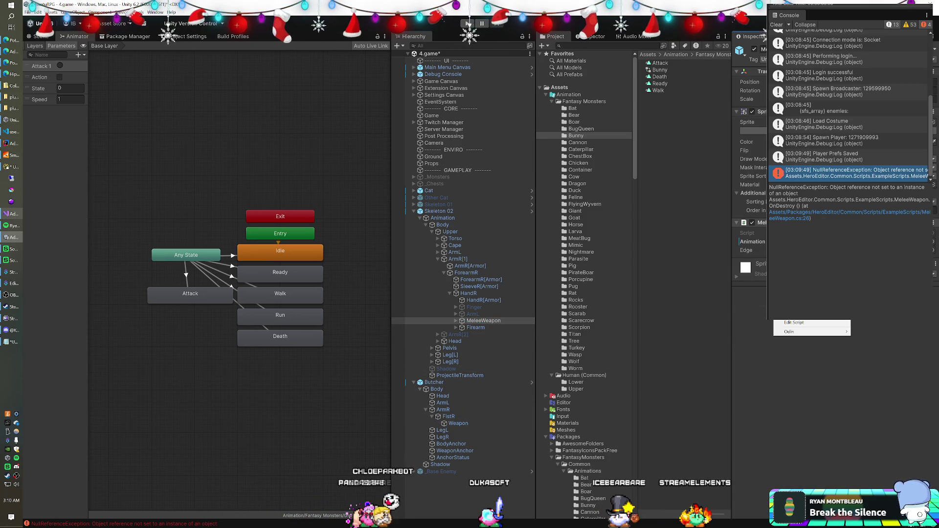
click(747, 250)
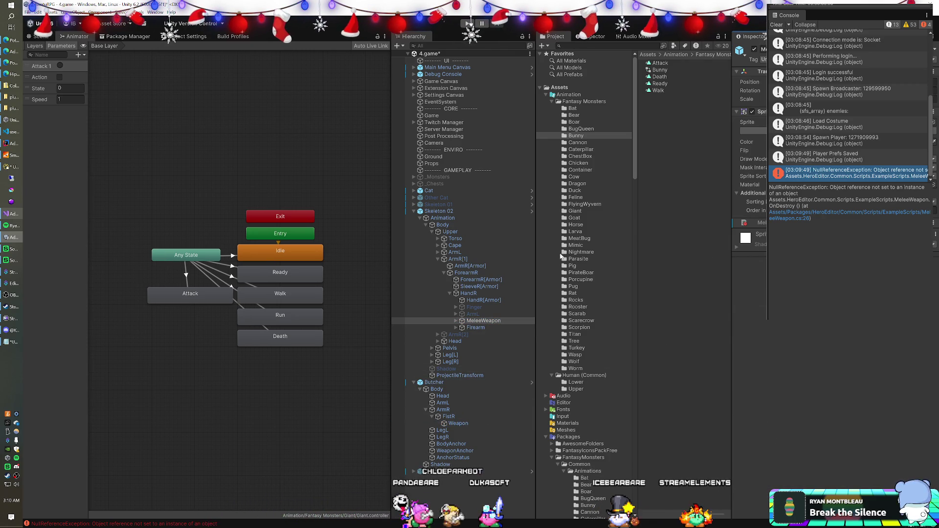
Compare Skeleton 01's and Skeleton 02's components, finding only Skeleton 02 has Monster.
click(443, 211)
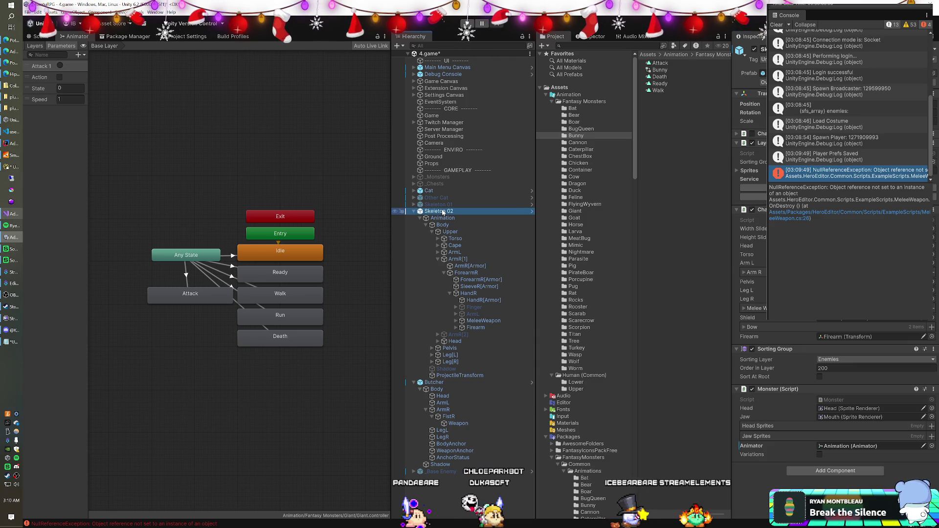
click(413, 212)
click(477, 204)
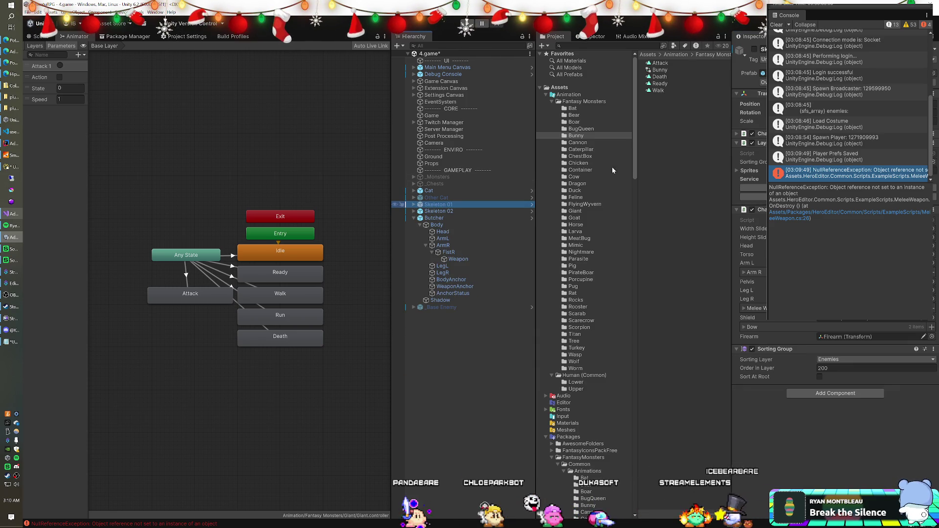
click(446, 213)
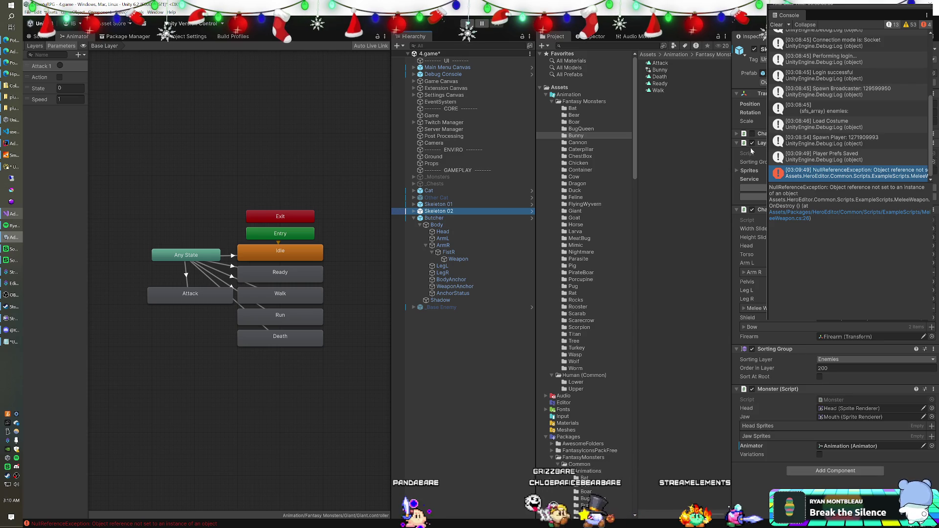
click(476, 204)
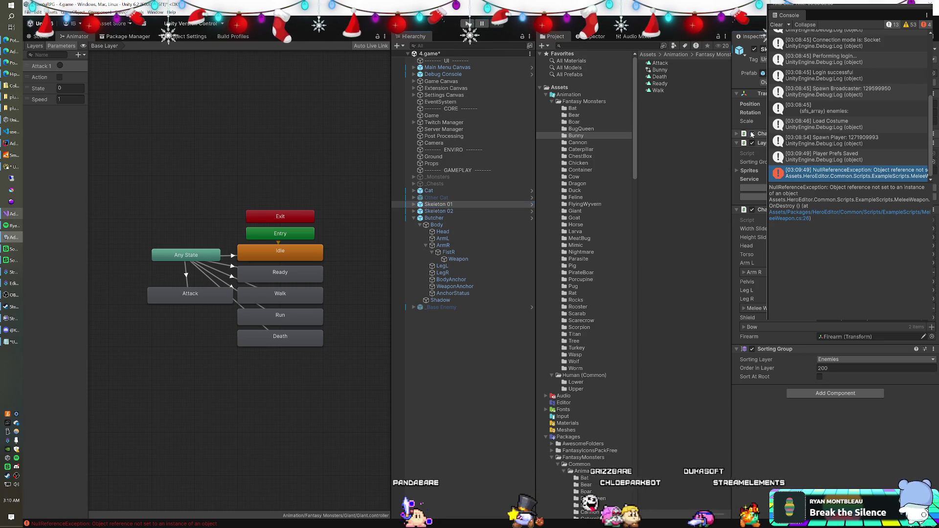
click(444, 205)
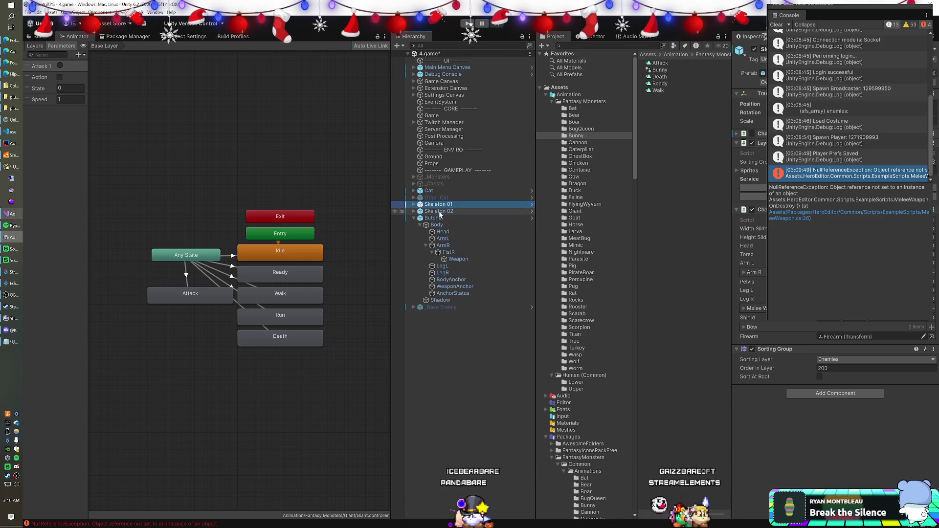
click(440, 211)
Paste Skeleton 02's Monster component onto Skeleton 01 as new, then select its Animation child.
right_click(765, 389)
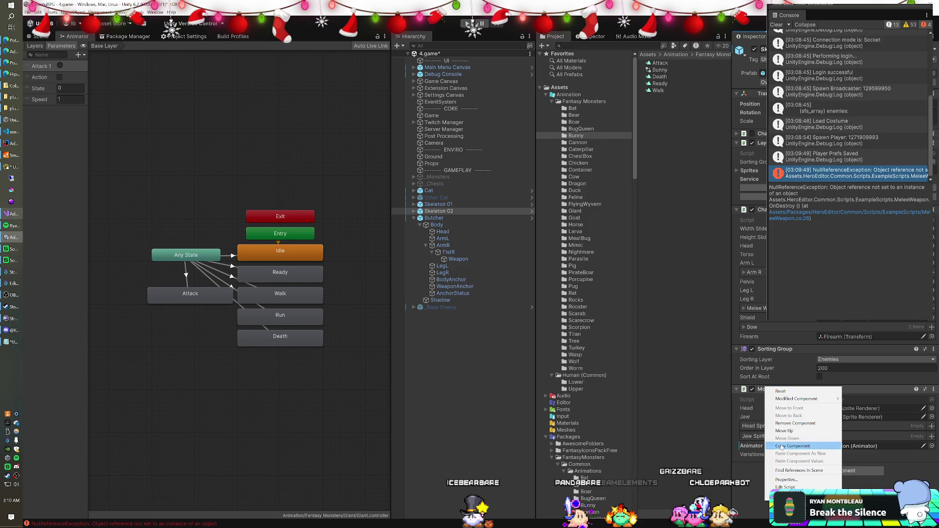
click(781, 447)
click(442, 205)
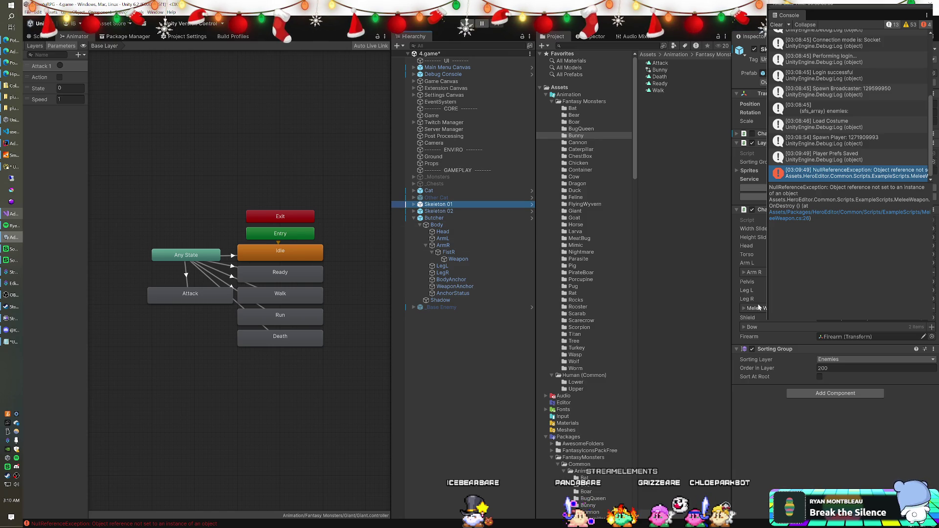
right_click(767, 350)
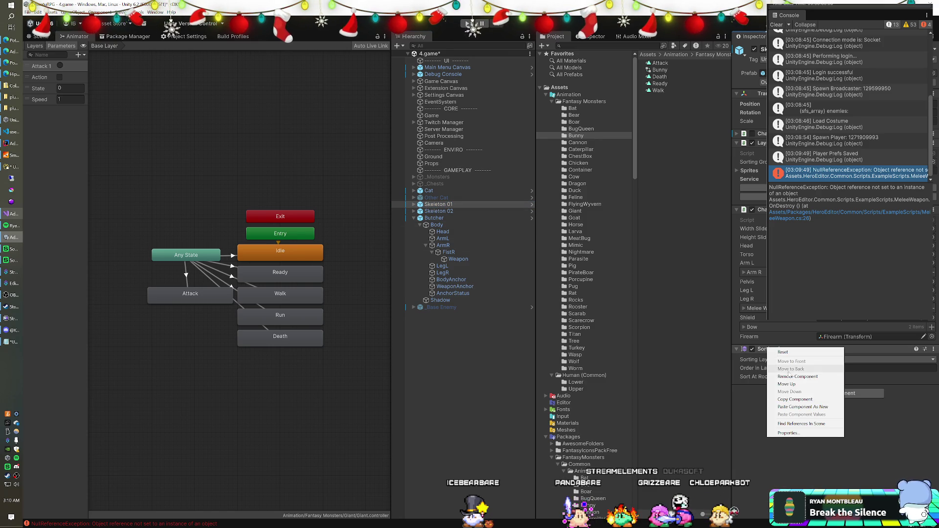
click(791, 408)
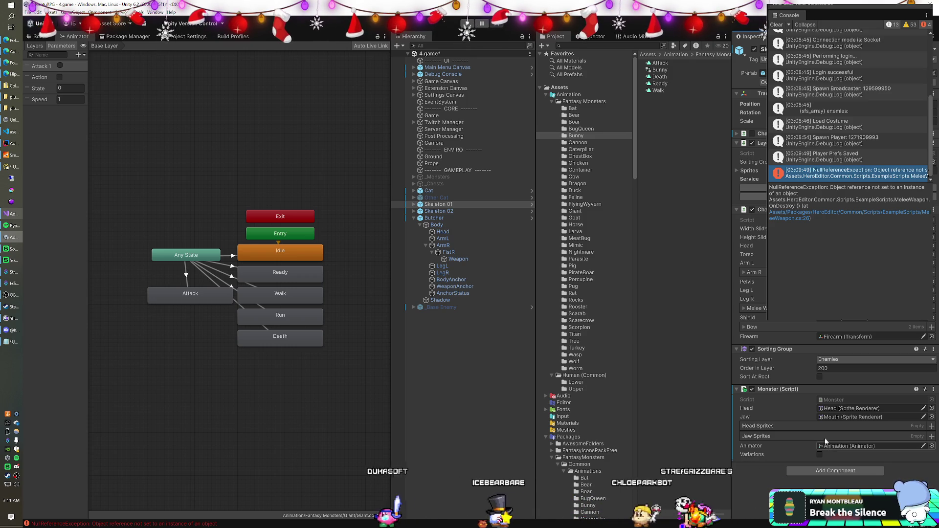
click(414, 204)
click(440, 211)
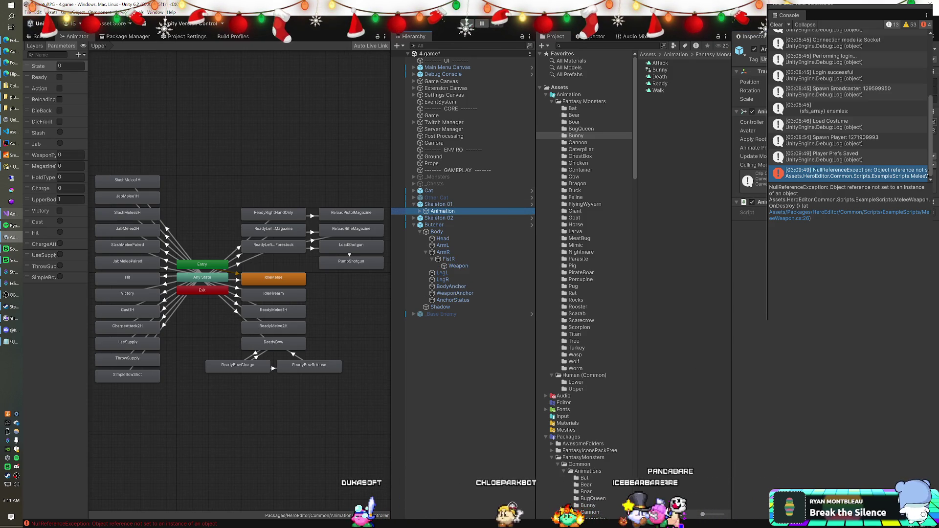
Browse the Human (Common) animation folder and confirm Skeleton 01 now has the Monster component.
click(580, 378)
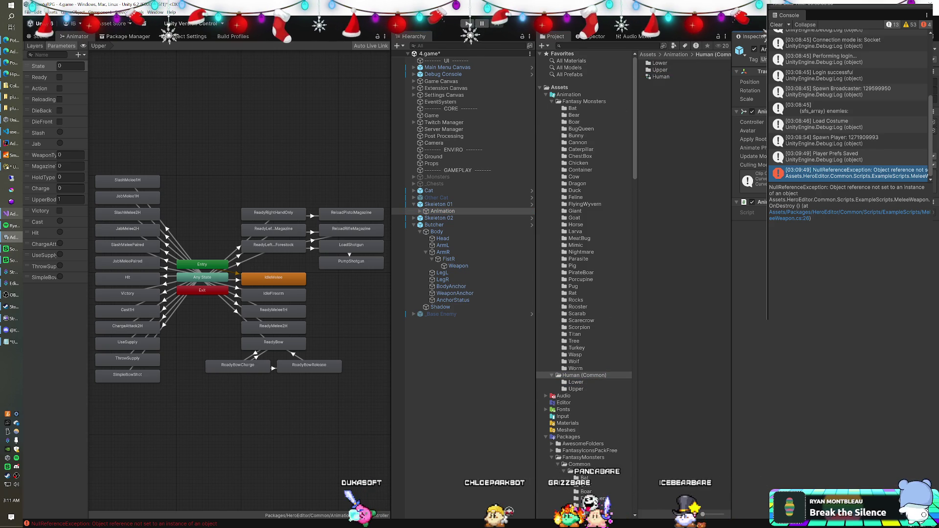
click(432, 208)
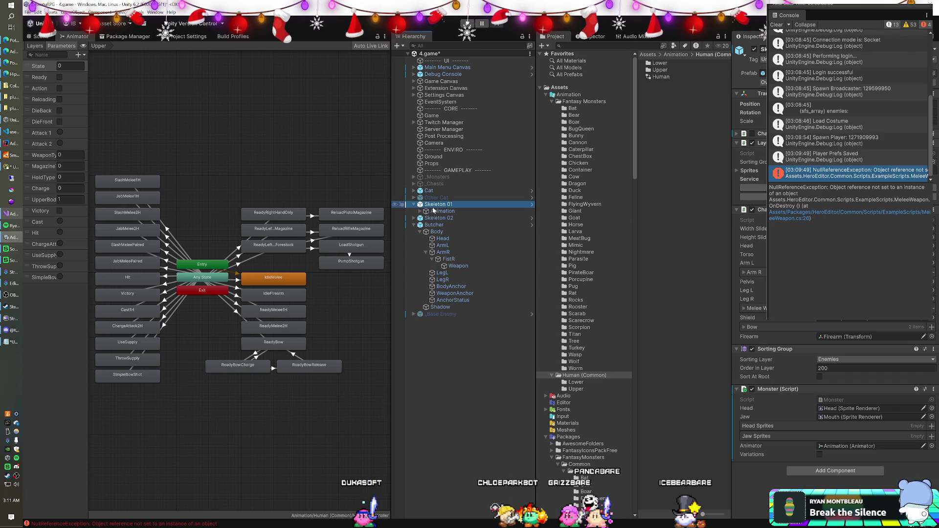
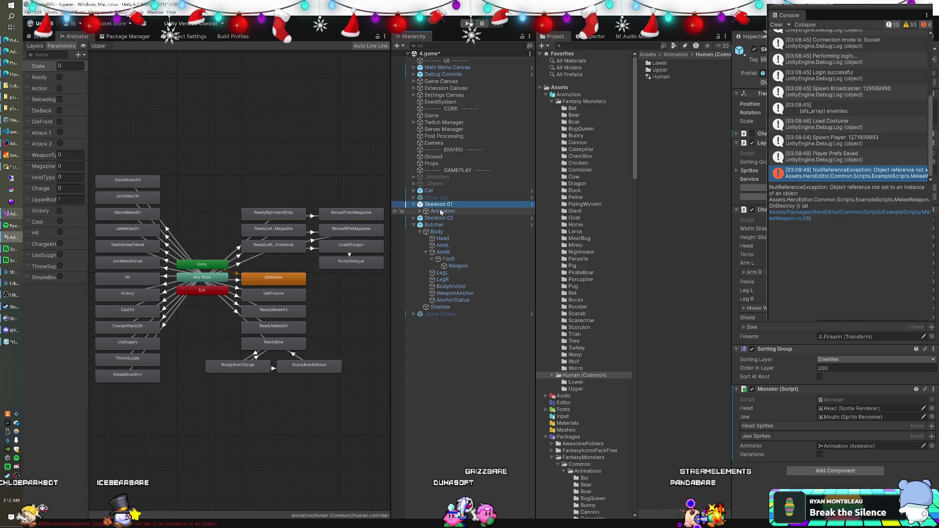
Inspect Skeleton 01 and its Animation child, then run the monsters scene in play mode.
click(441, 212)
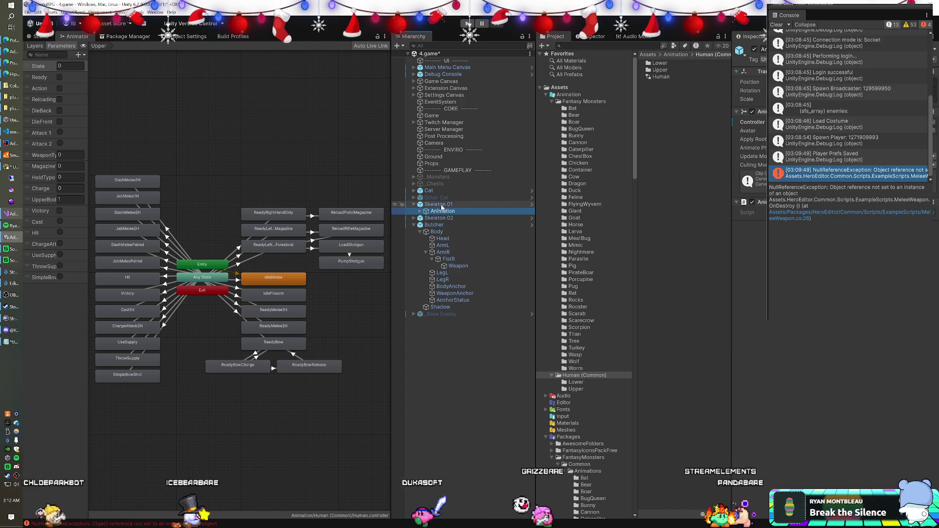
click(448, 205)
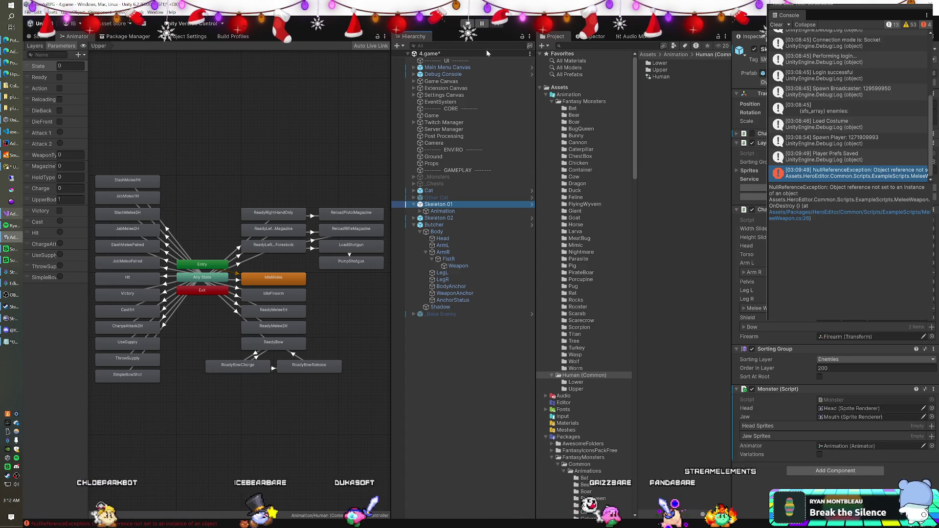
click(469, 23)
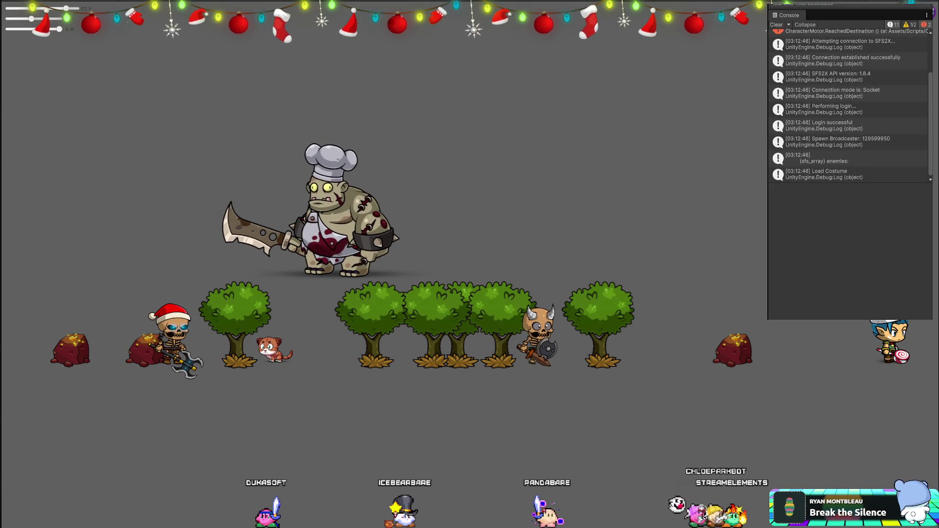
Stop play mode and tidy Packages, collapsing FantasyMonsters and re-expanding HeroEditor.
key(ctrl+p)
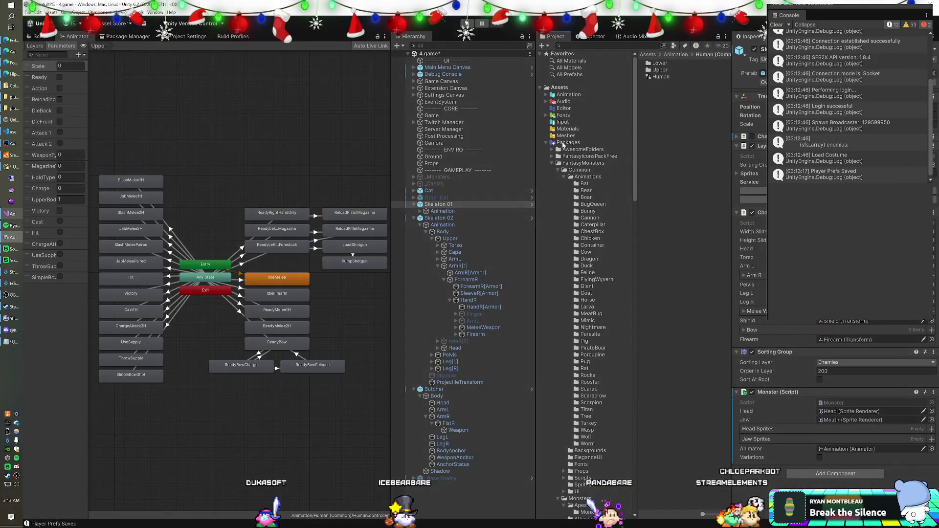
click(551, 163)
click(552, 184)
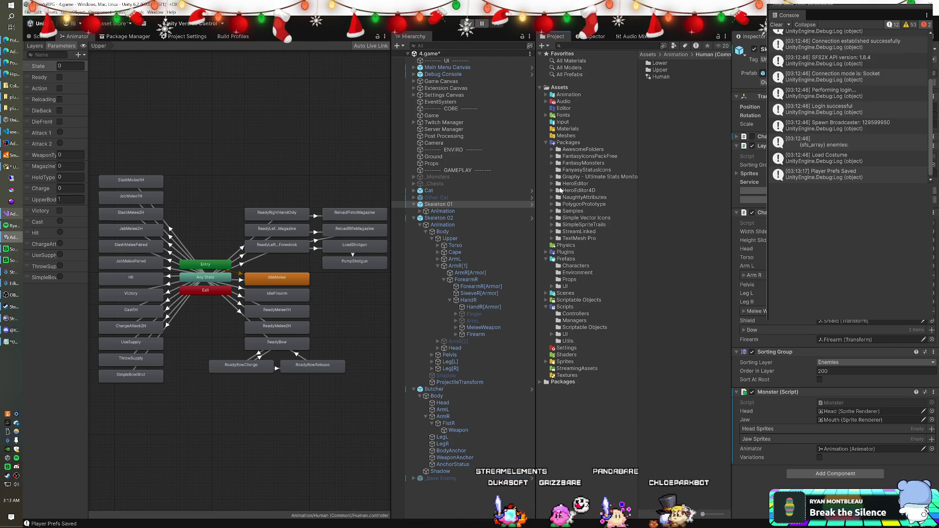
click(552, 184)
text(t:scene undead)
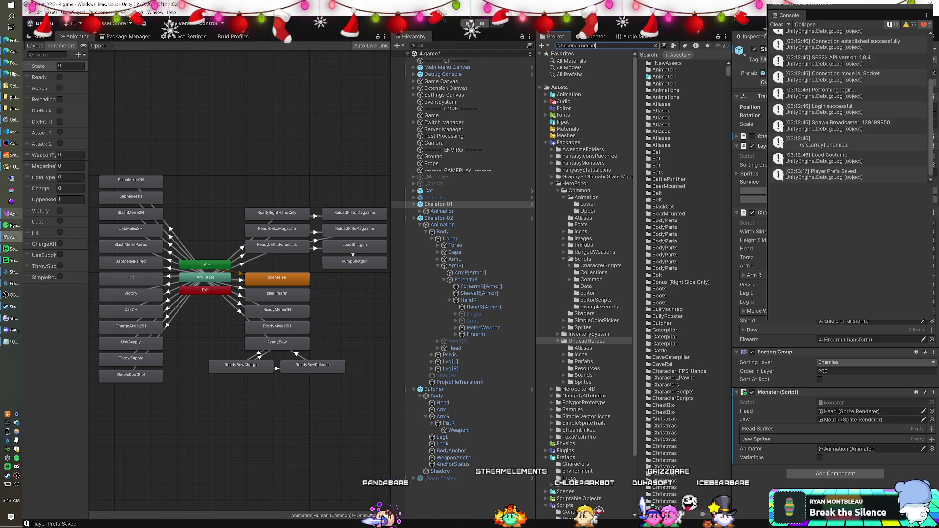
Save the current scene, open the UndeadHeroes scene and play it.
double_click(662, 71)
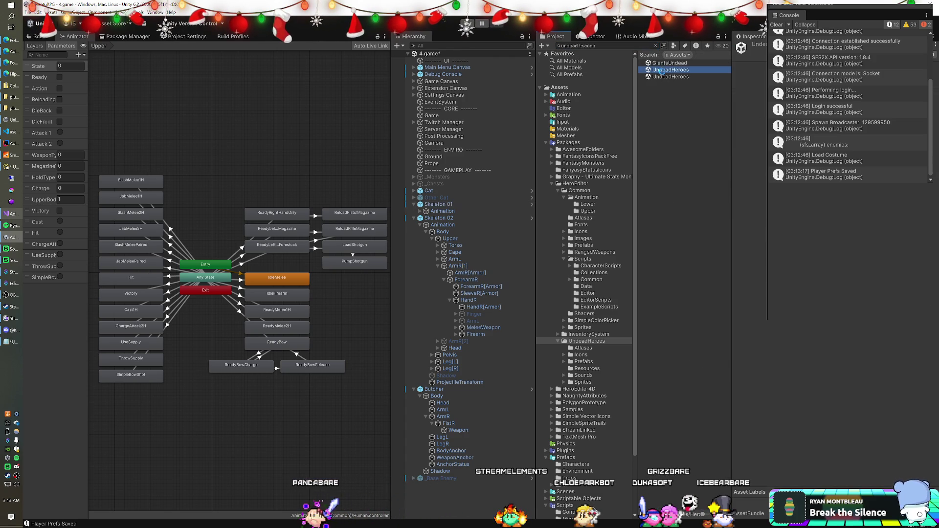
click(469, 282)
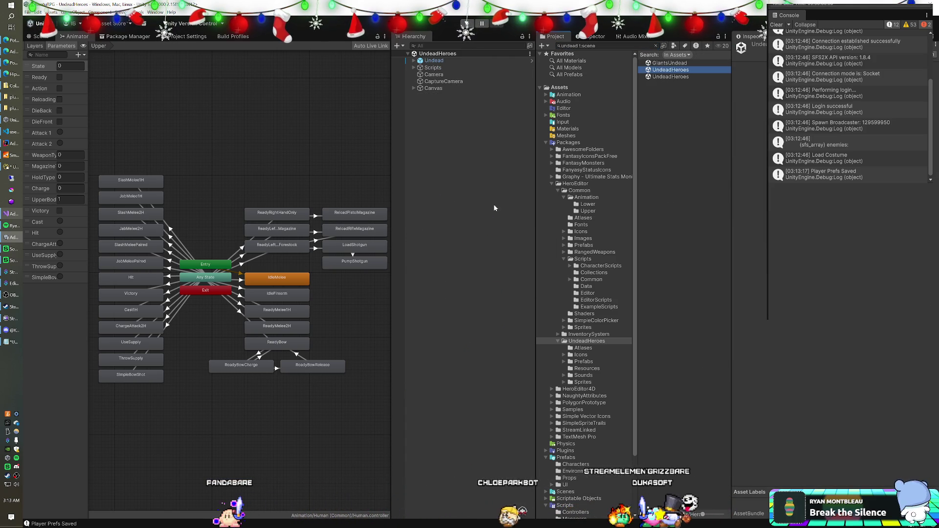
key(ctrl+p)
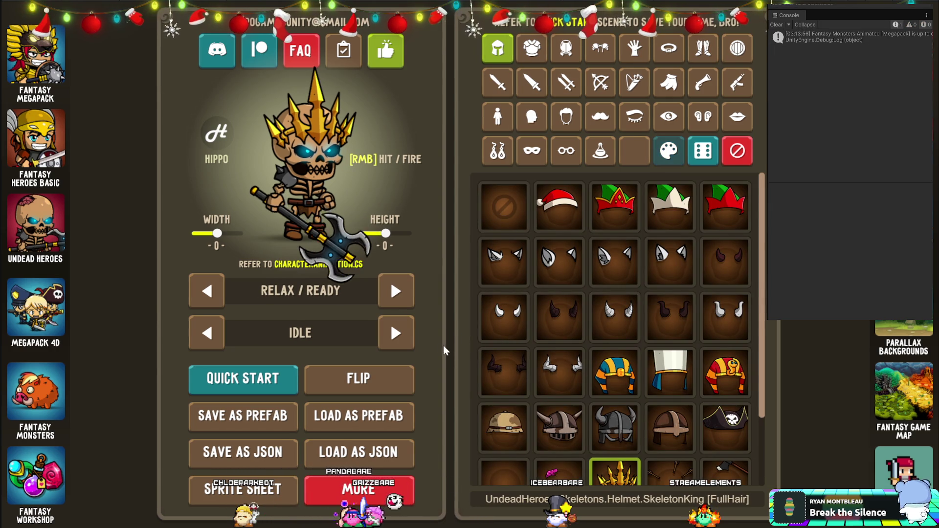
Dress the skeleton in the SantaHelper elf hat and the green SantaHelper armor.
scroll(556, 313, down, 3)
scroll(556, 313, up, 3)
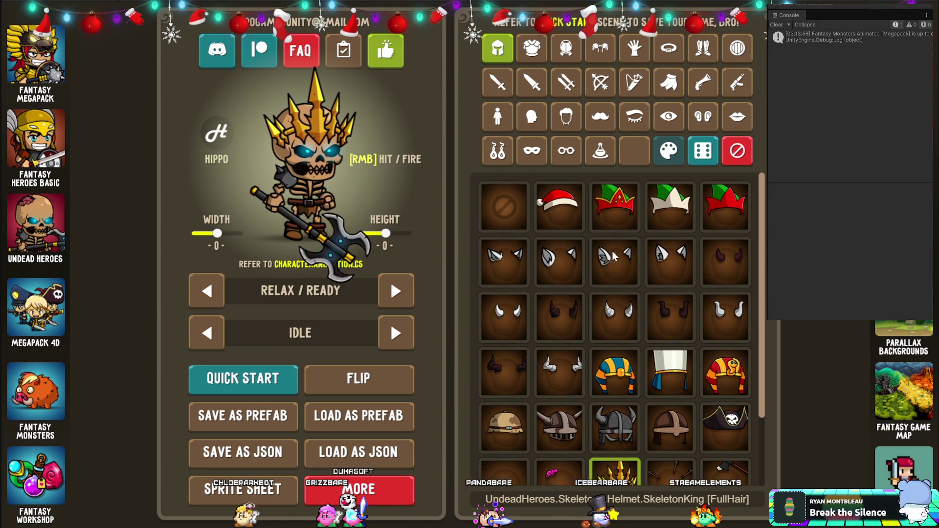
click(570, 220)
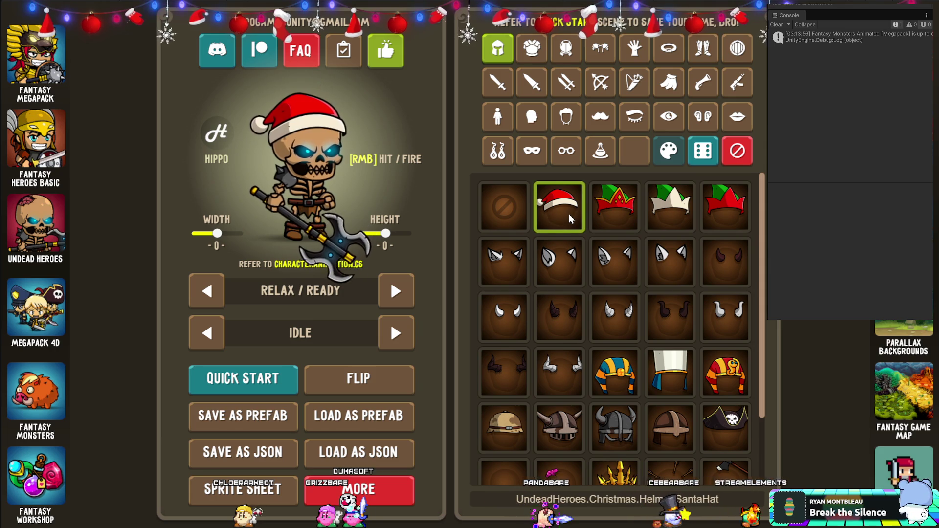
click(614, 202)
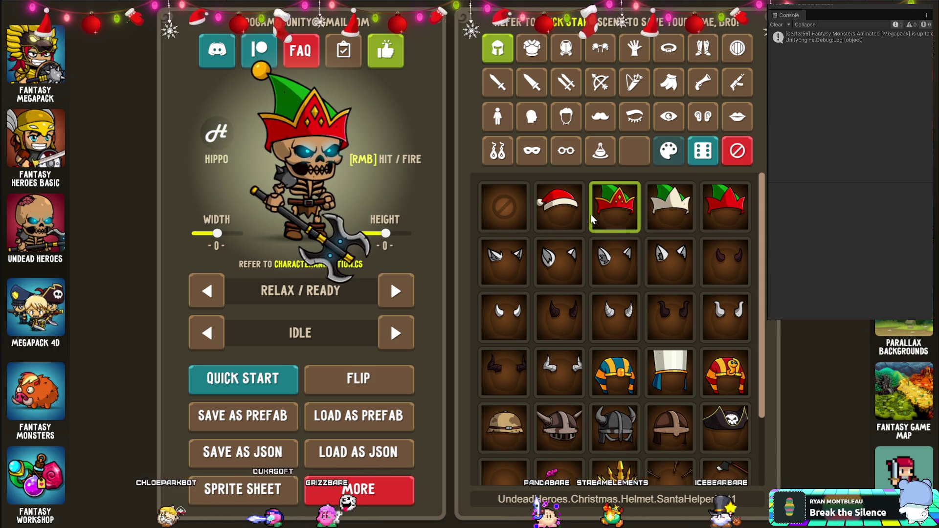
scroll(592, 245, down, 2)
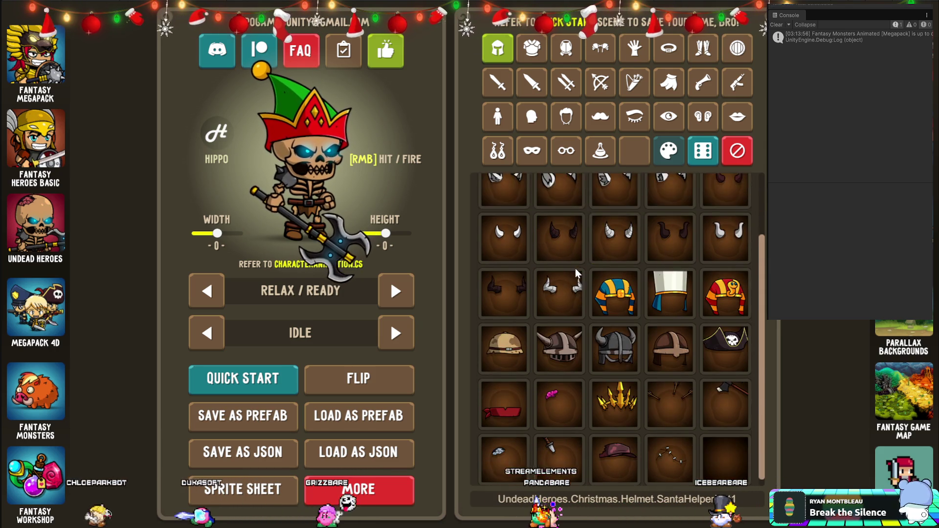
scroll(577, 273, up, 2)
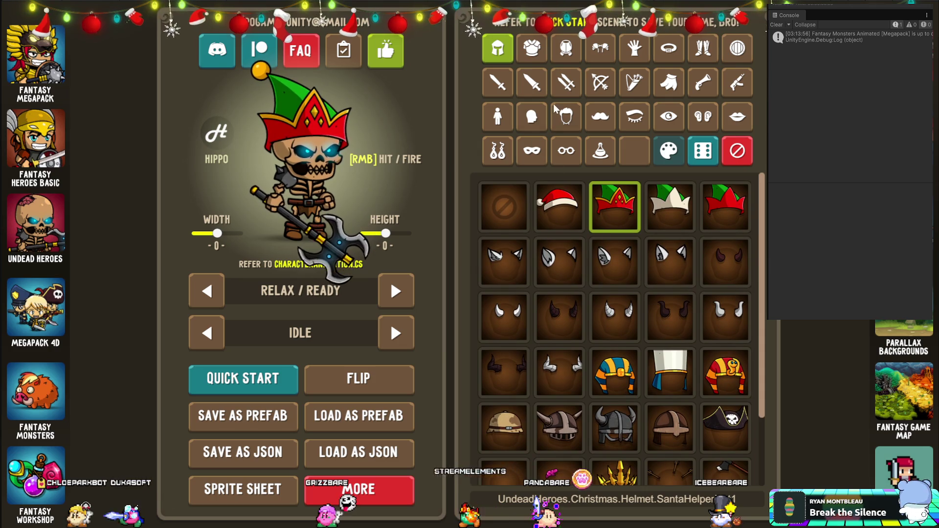
click(531, 48)
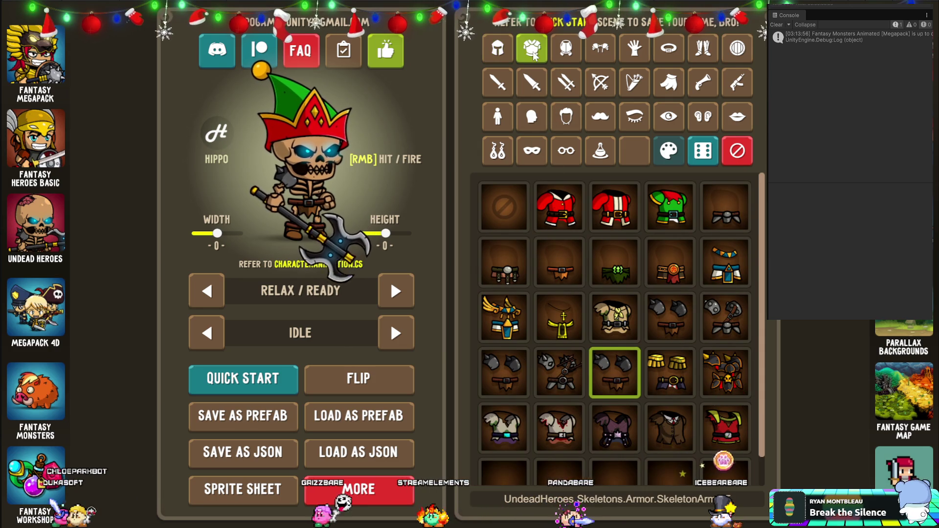
click(669, 206)
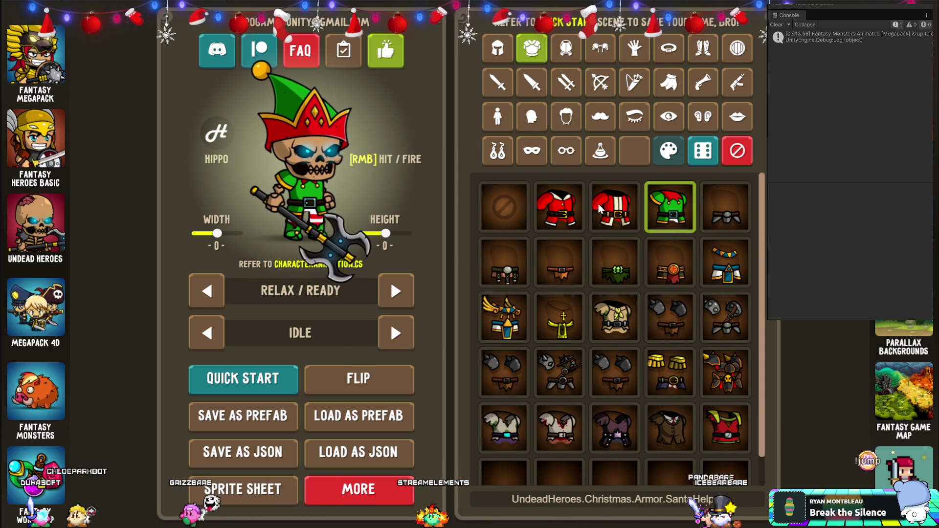
click(570, 55)
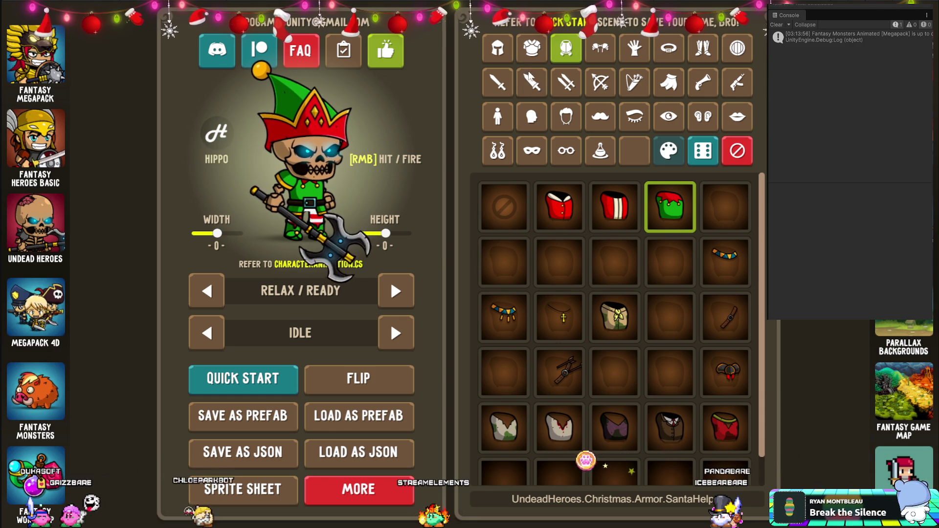
Try mummy bodies and heads, settling on MummyBody1 and the MummyHead2 head.
click(532, 116)
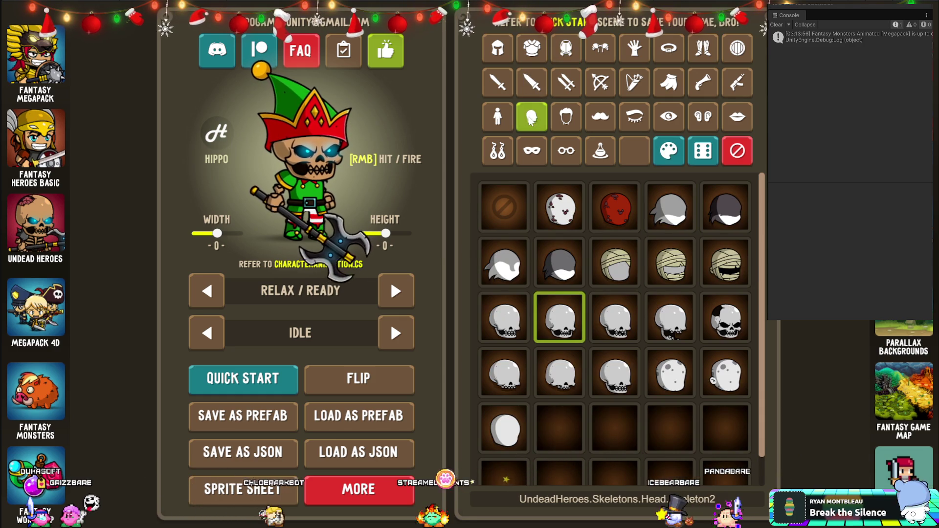
click(497, 117)
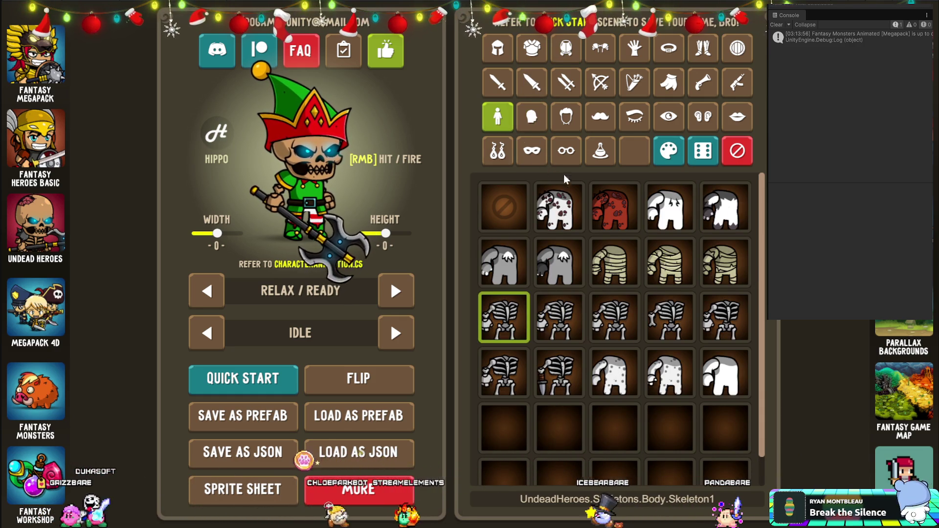
click(727, 268)
click(614, 264)
click(532, 116)
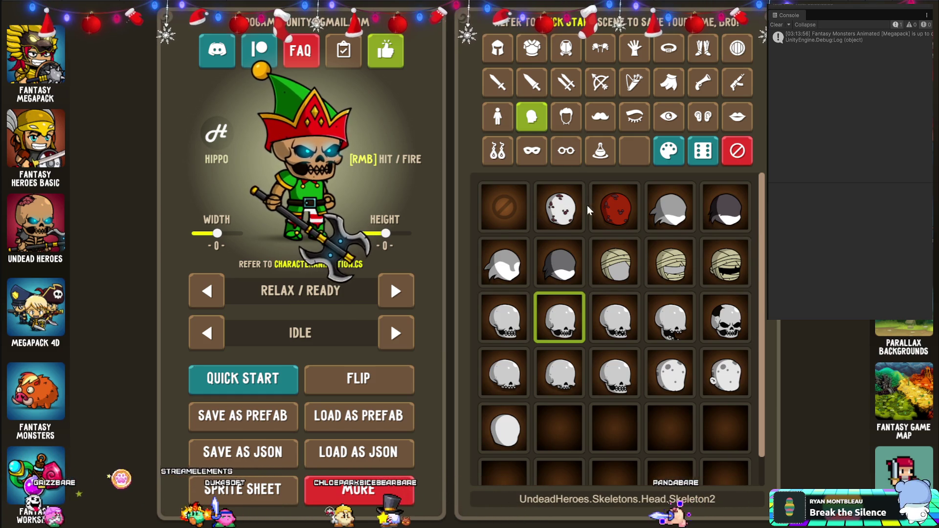
click(625, 261)
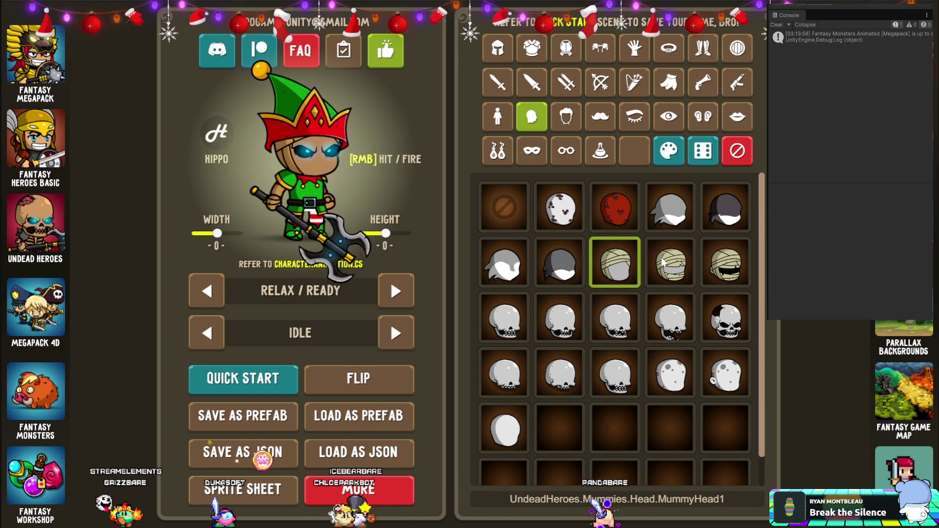
click(674, 264)
click(704, 267)
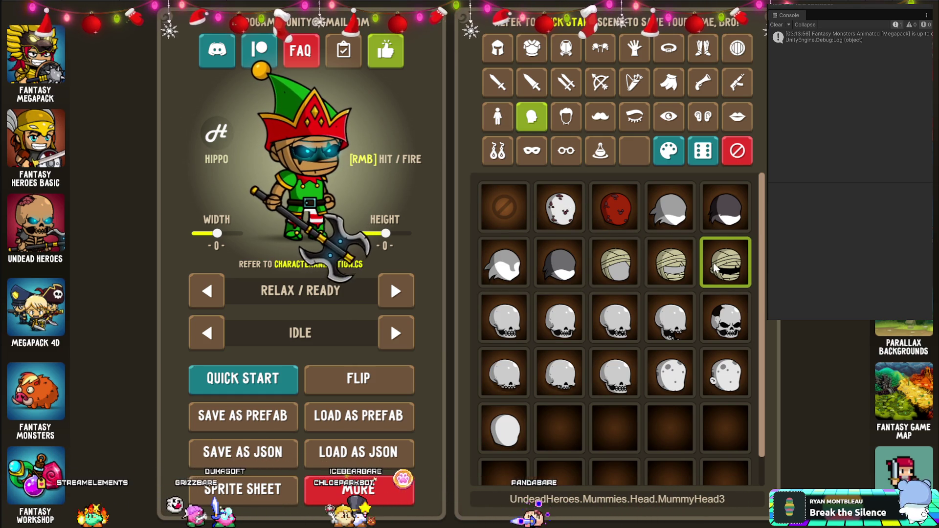
click(670, 265)
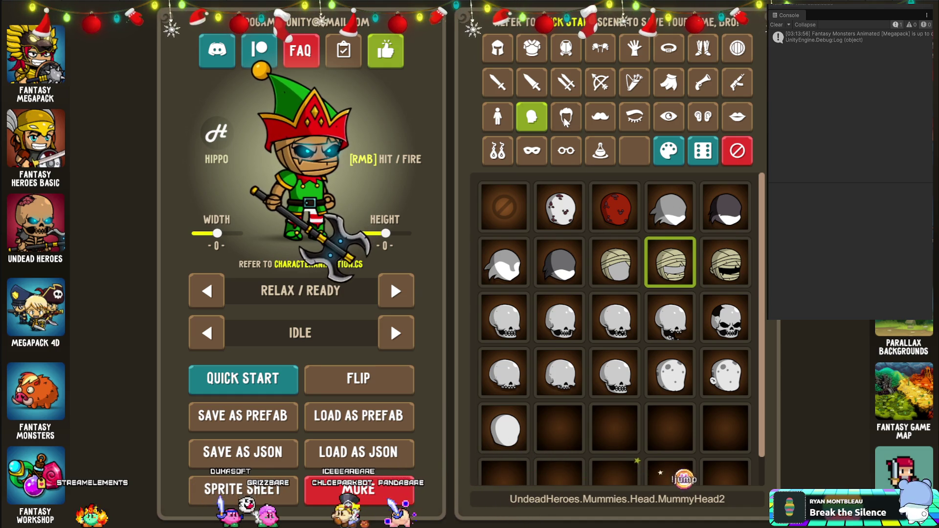
click(529, 87)
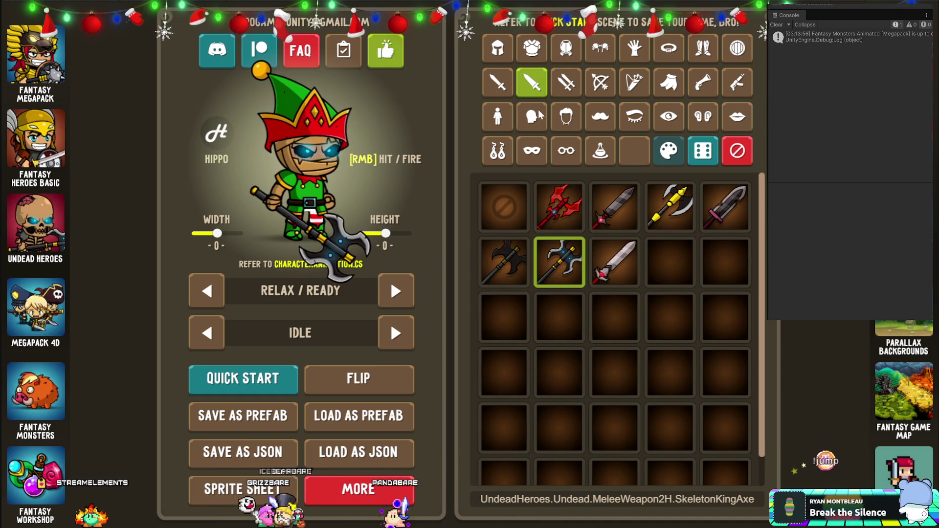
Arm the character with the plain candy cane from the Christmas one-handed weapons.
click(497, 83)
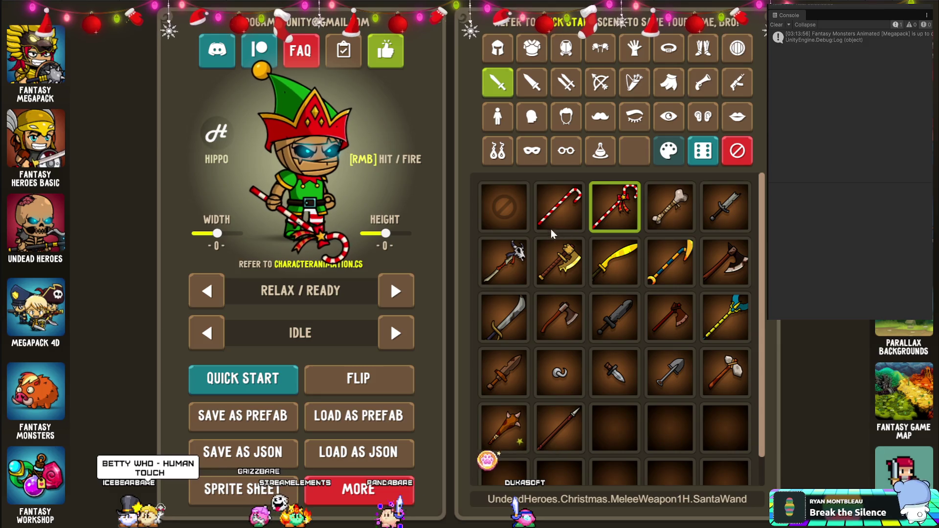
click(551, 210)
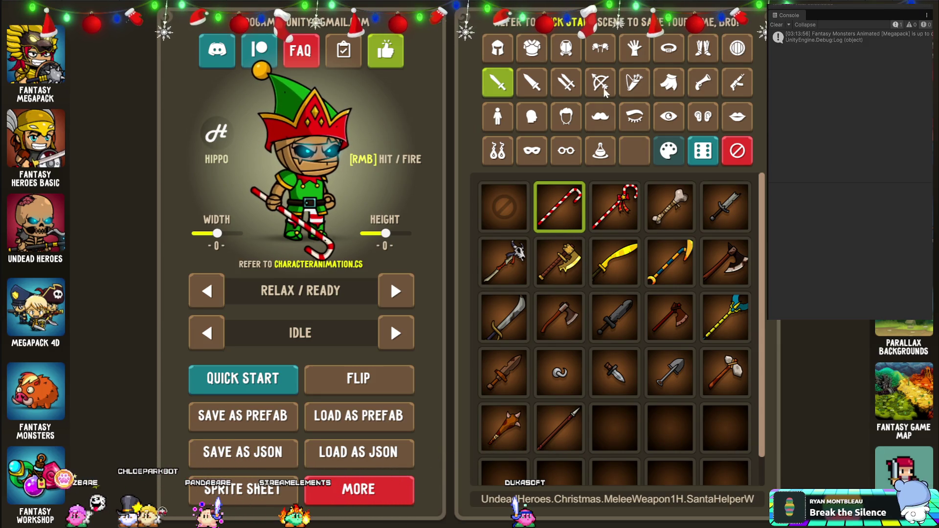
click(665, 92)
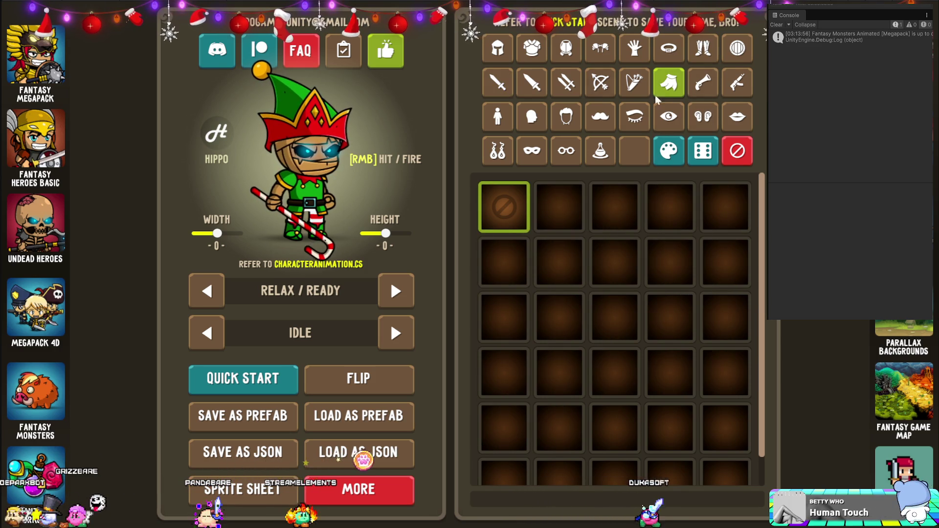
Try MummyClothes1, Santa2, SkeletonArmor, ZombieClothes and SkeletonKing gloves, keeping SantaHelper gloves.
click(633, 54)
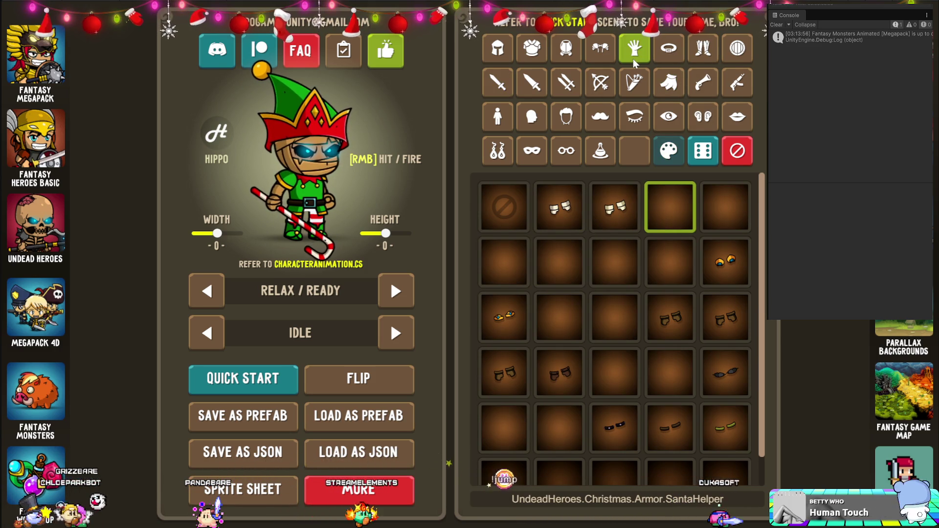
click(733, 261)
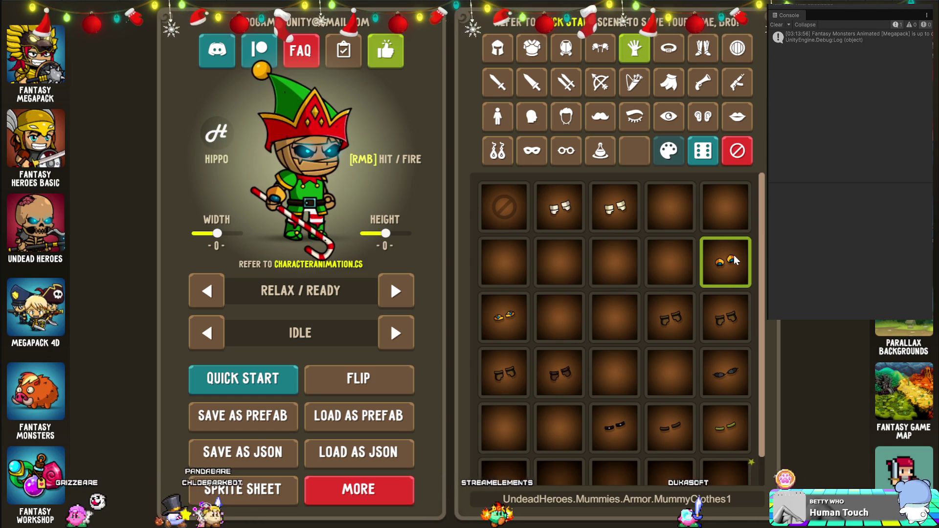
click(602, 215)
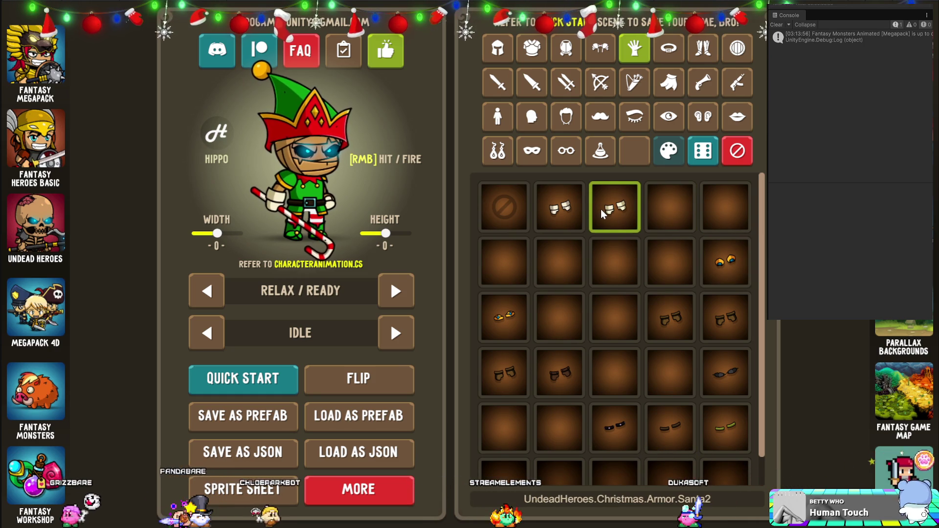
click(504, 369)
scroll(599, 368, down, 1)
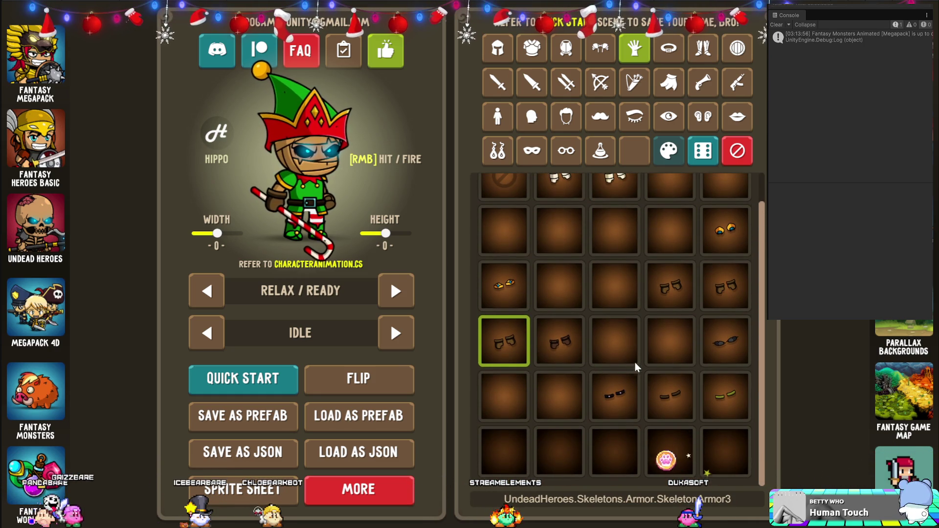
click(674, 400)
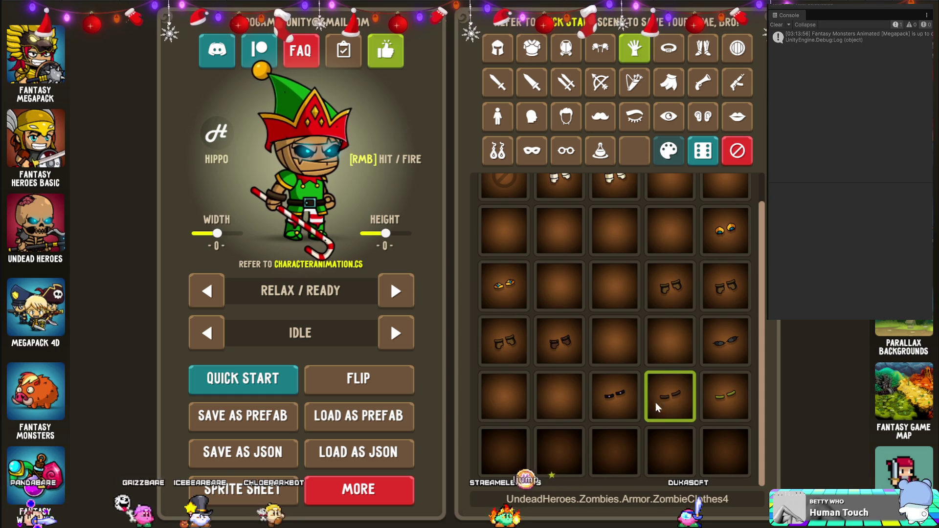
click(617, 410)
click(723, 386)
click(724, 343)
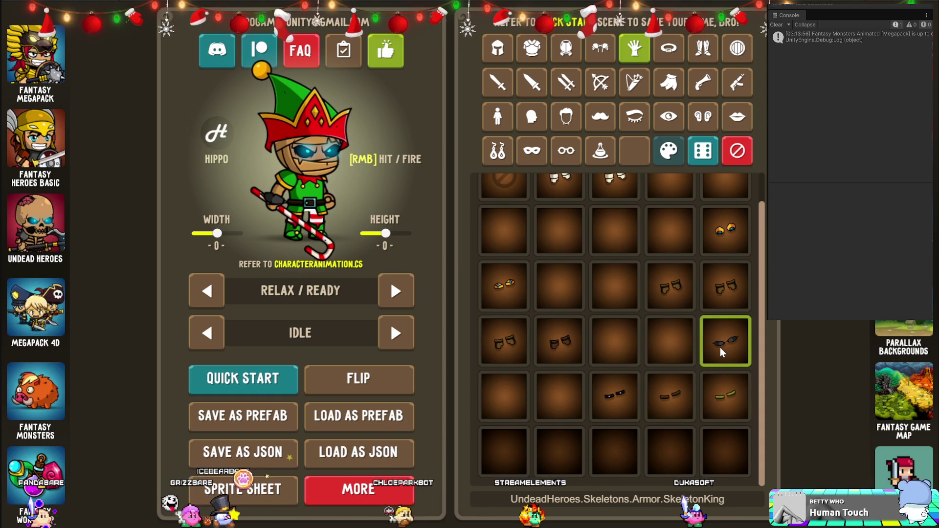
click(572, 338)
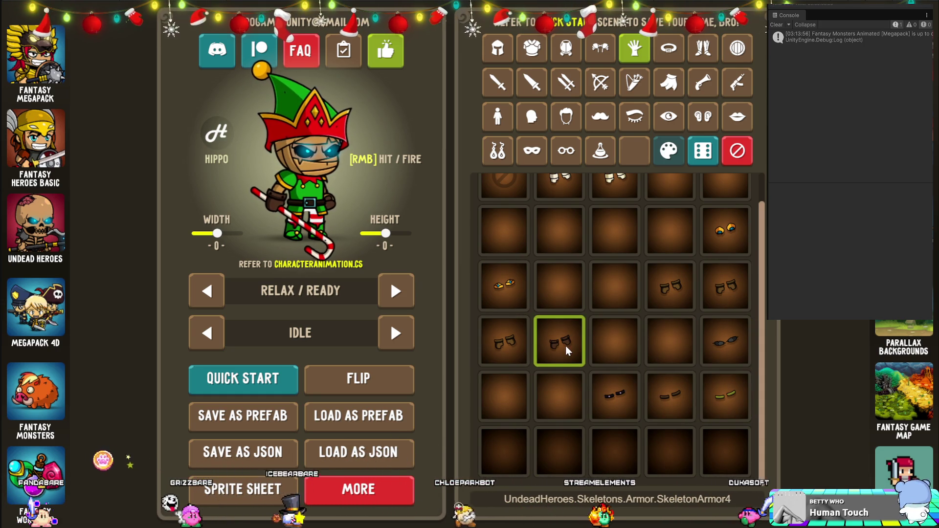
scroll(636, 294, up, 1)
click(670, 207)
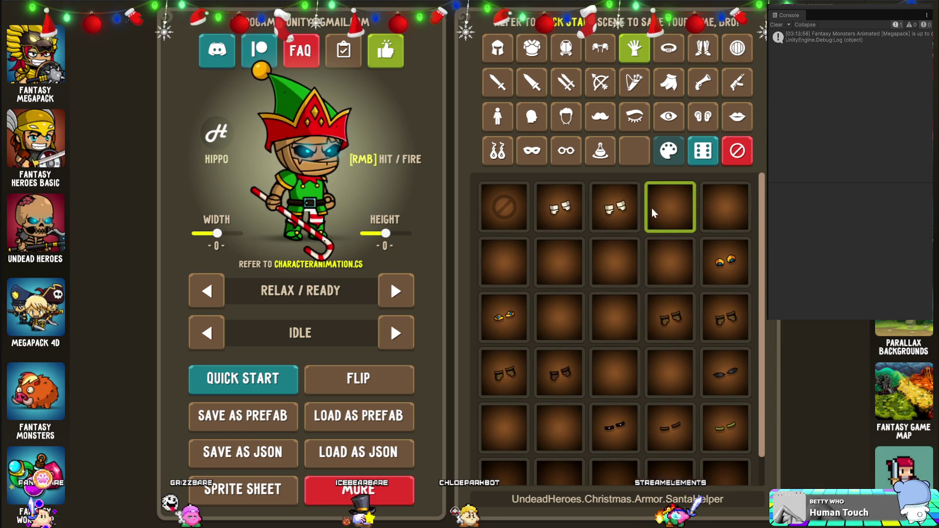
Review the belt and boot options, then start saving the character as a prefab.
click(668, 49)
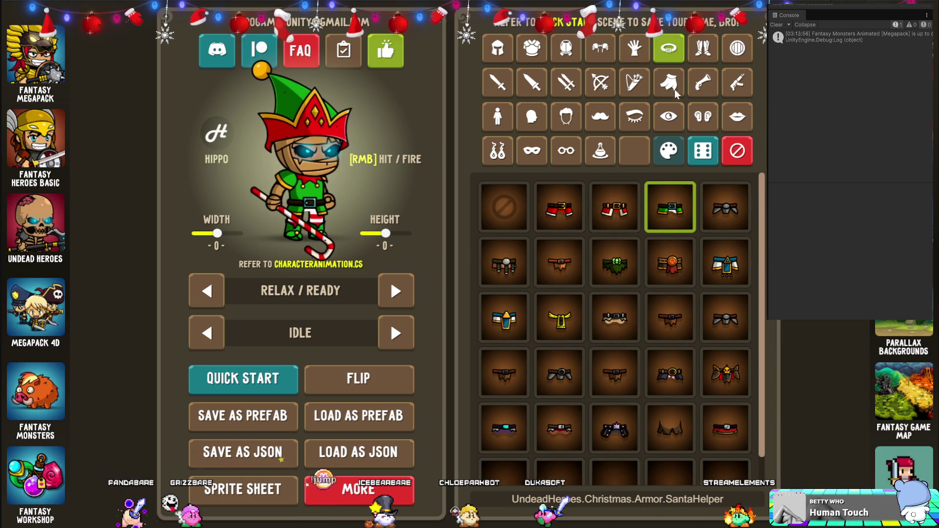
click(703, 56)
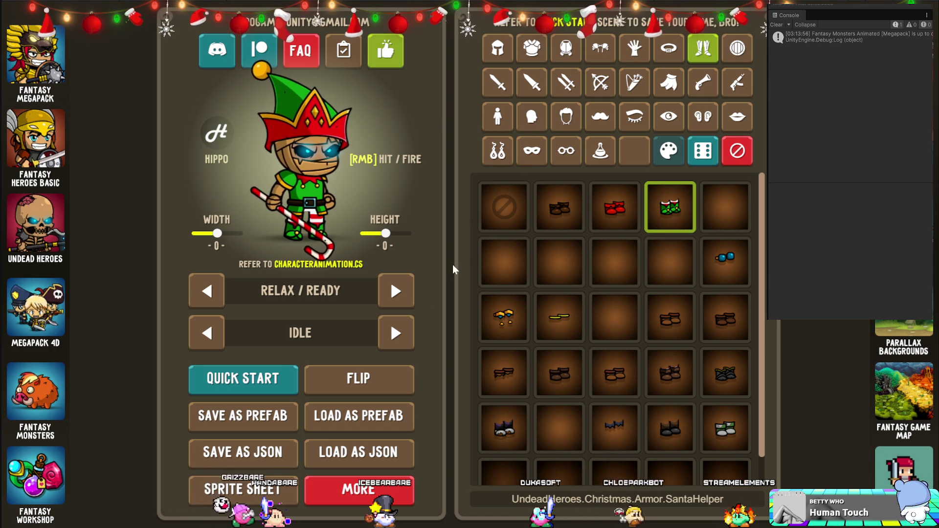
click(277, 410)
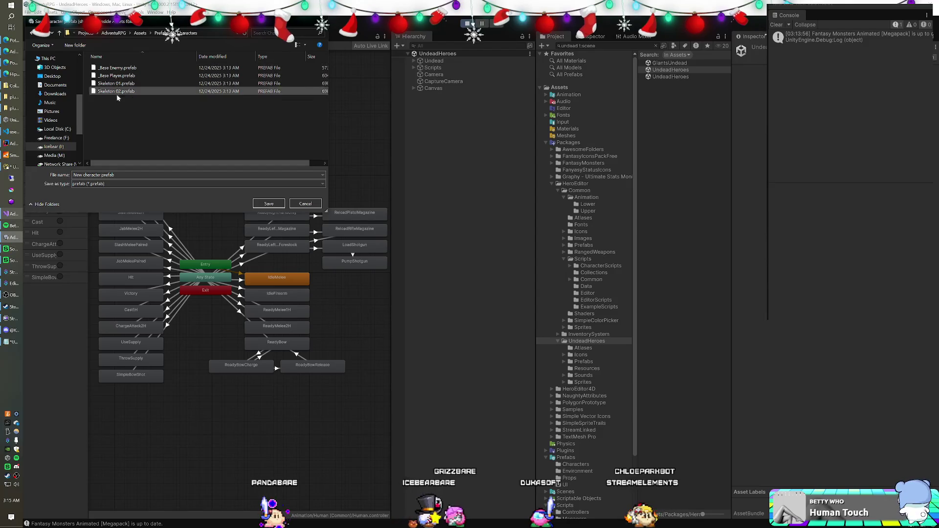
Save the character as Mummy 01.prefab, dismiss the permission warning, and close the save window.
click(93, 175)
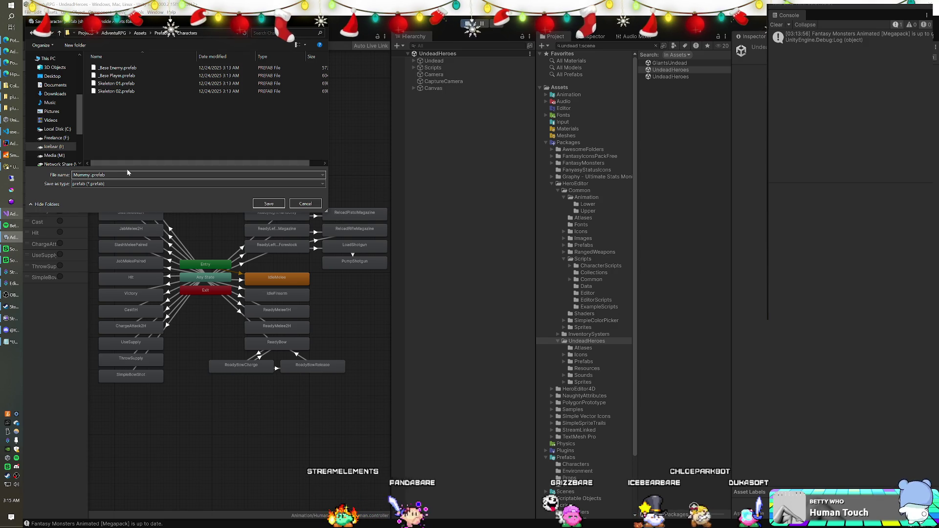
text(01)
key(Return)
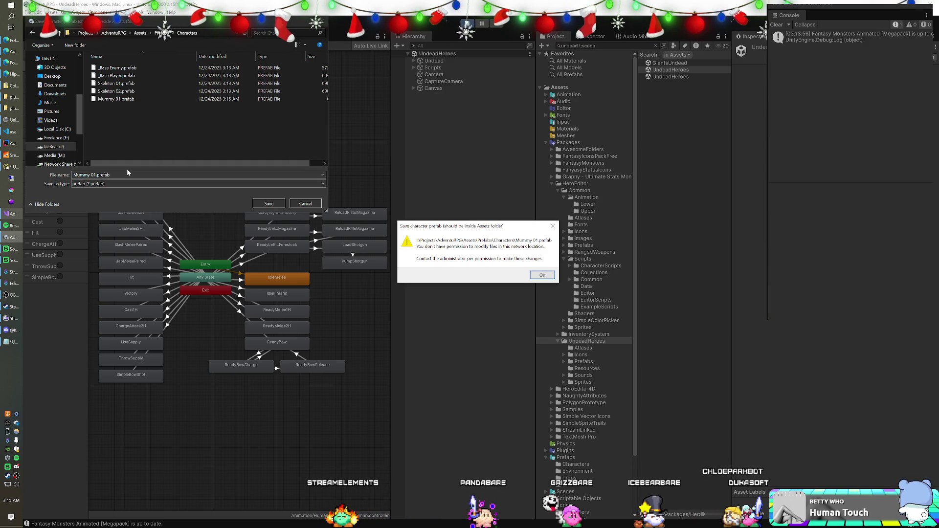
click(534, 275)
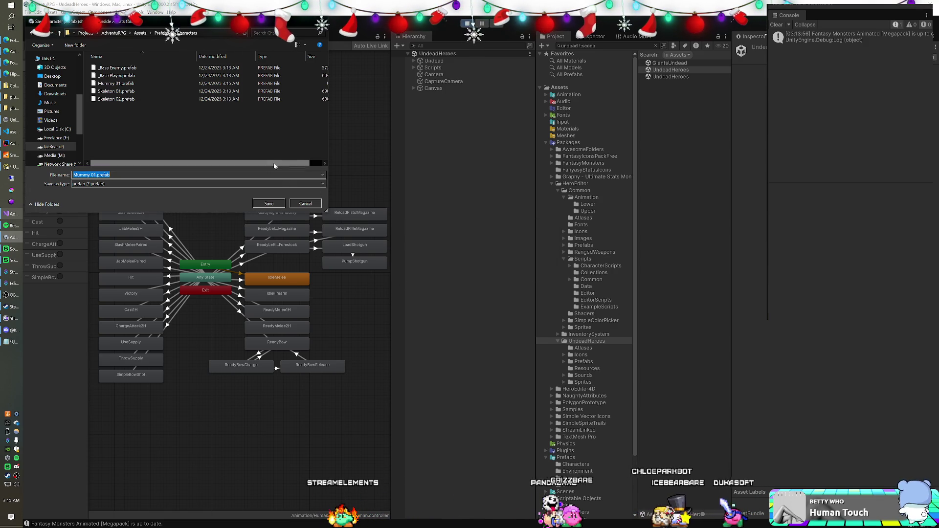
click(295, 204)
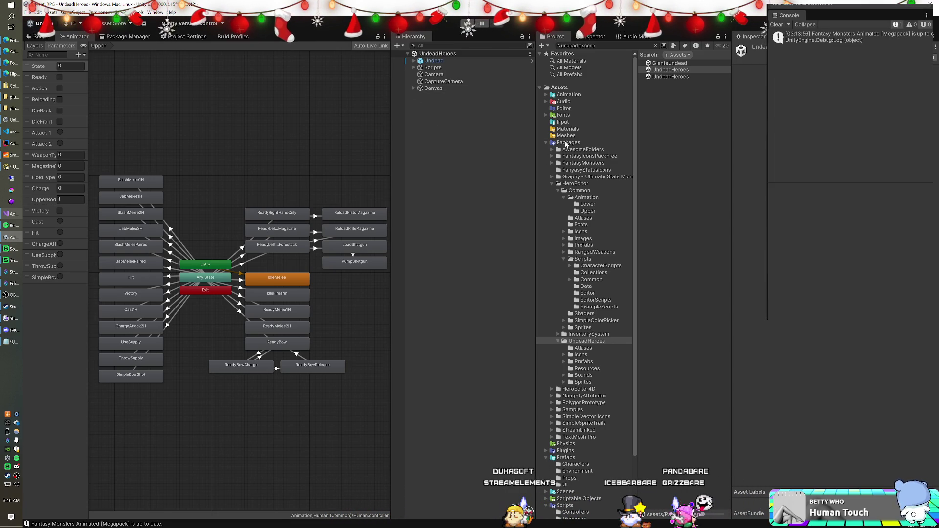
Refresh the Assets/Prefabs/Characters folder and inspect the _Base Player and new Mummy 01 prefabs.
scroll(547, 161, down, 3)
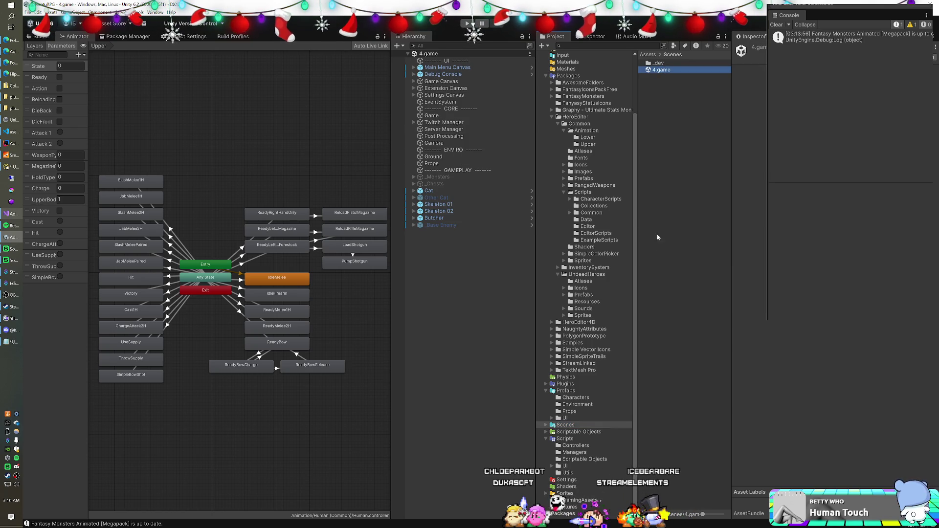
click(545, 76)
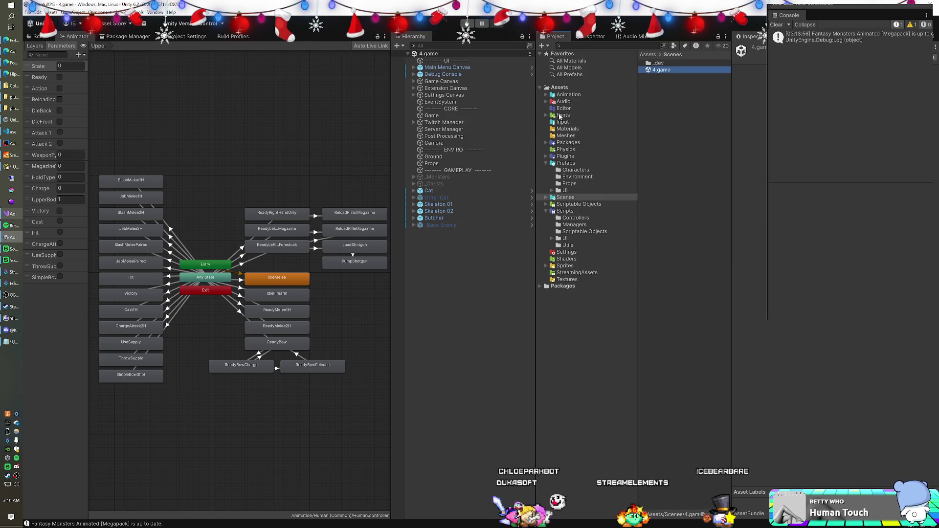
right_click(659, 127)
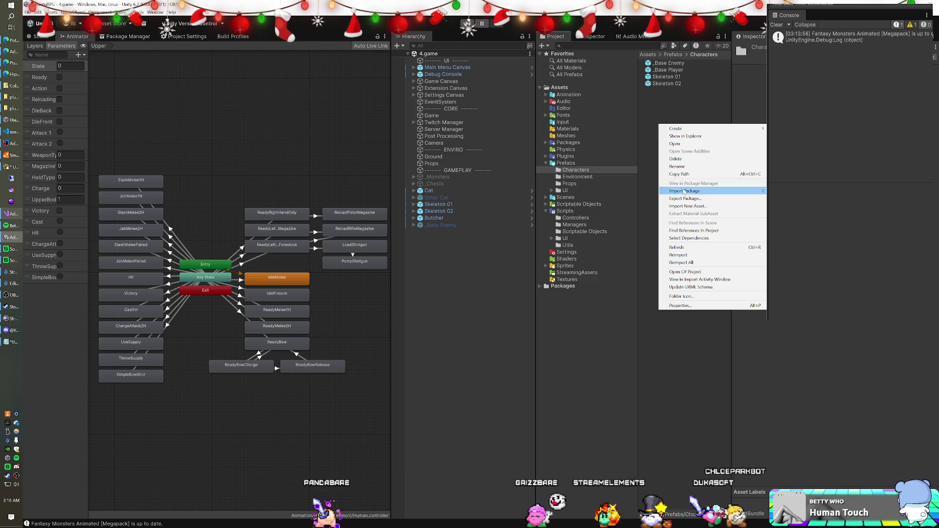
click(682, 247)
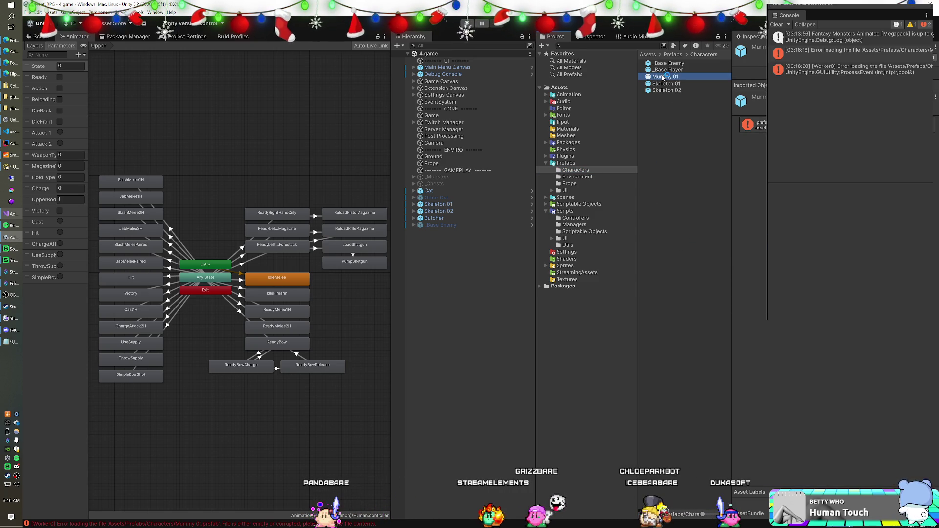
click(663, 70)
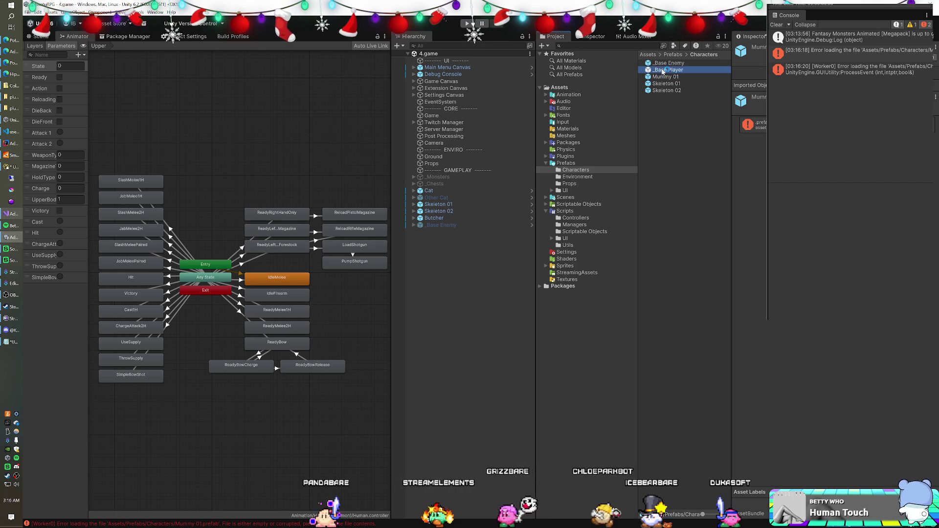
click(664, 78)
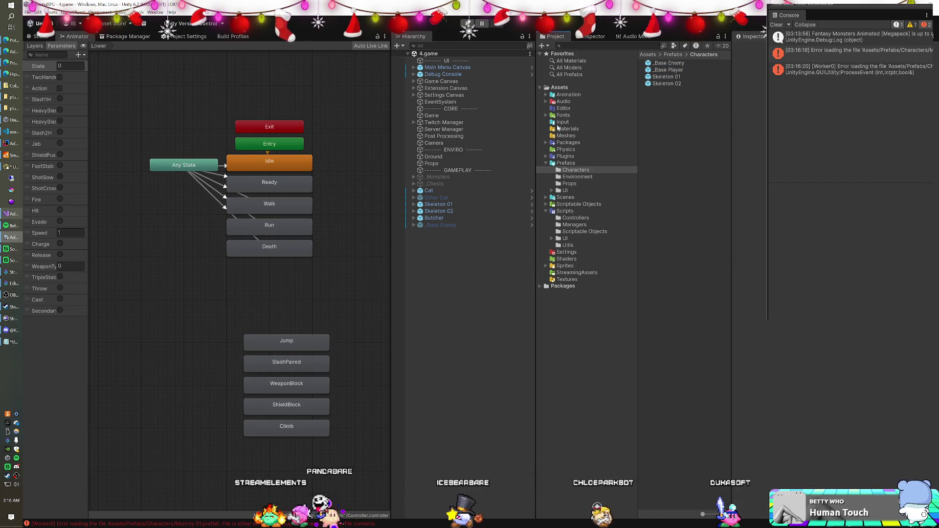
click(546, 142)
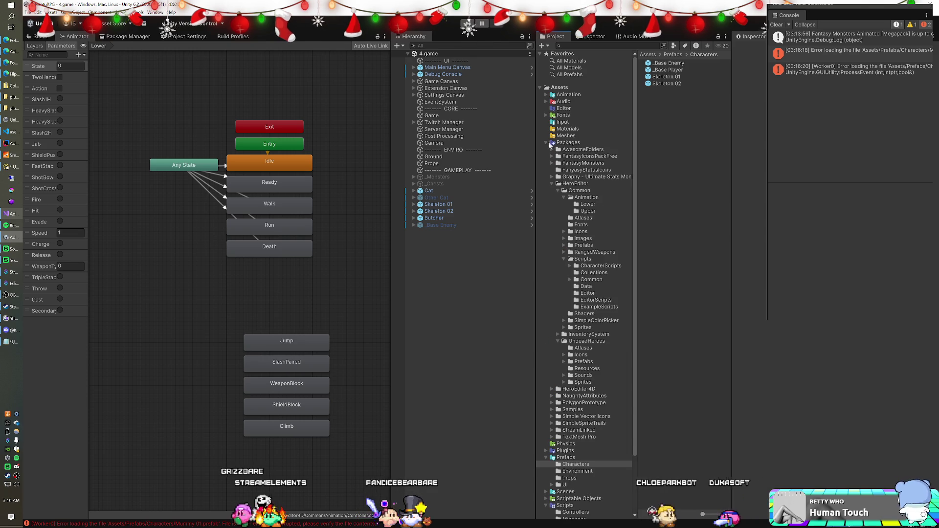
Reopen the UndeadHeroes scene, passing through GiantsUndead, to bring back the character editor.
click(552, 184)
text(undead)
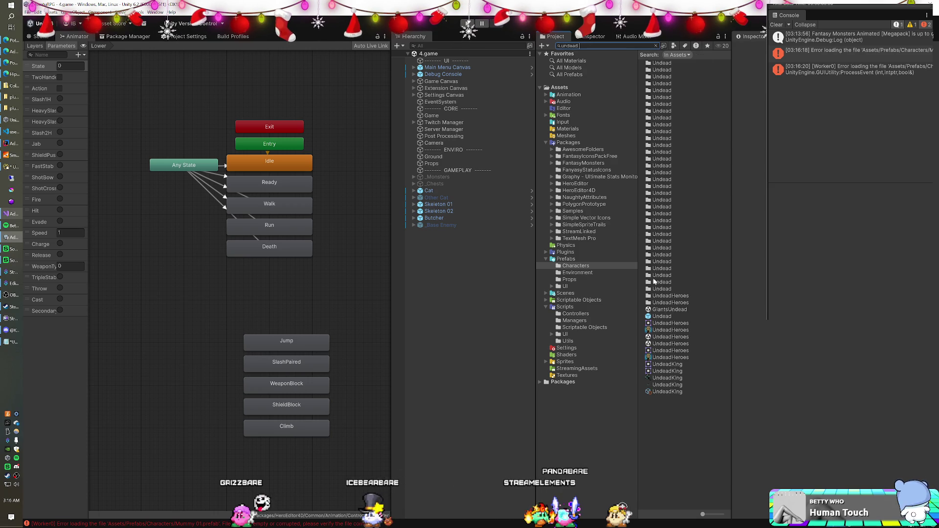
double_click(667, 337)
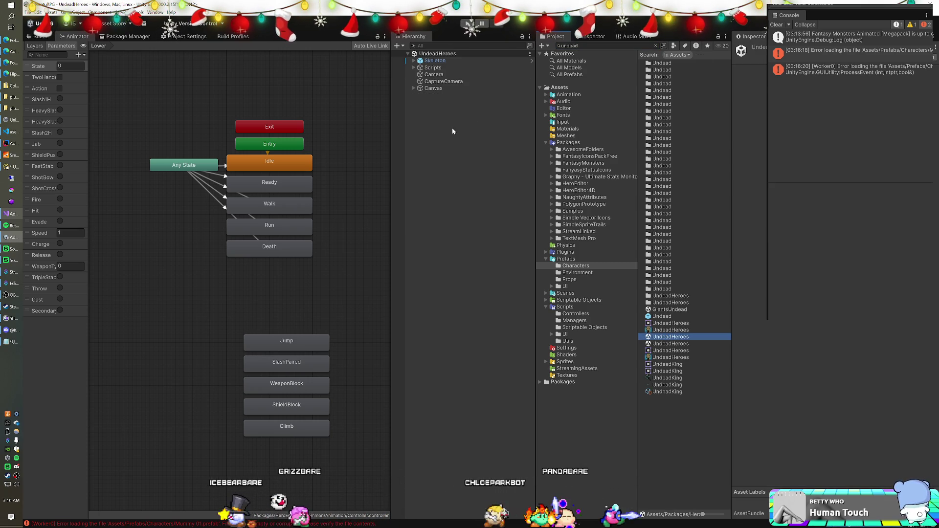
click(663, 310)
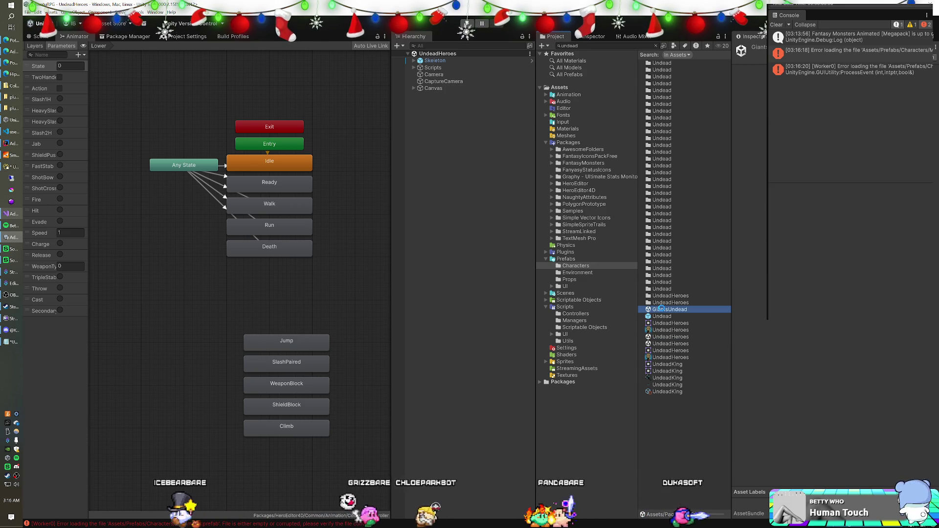
double_click(663, 310)
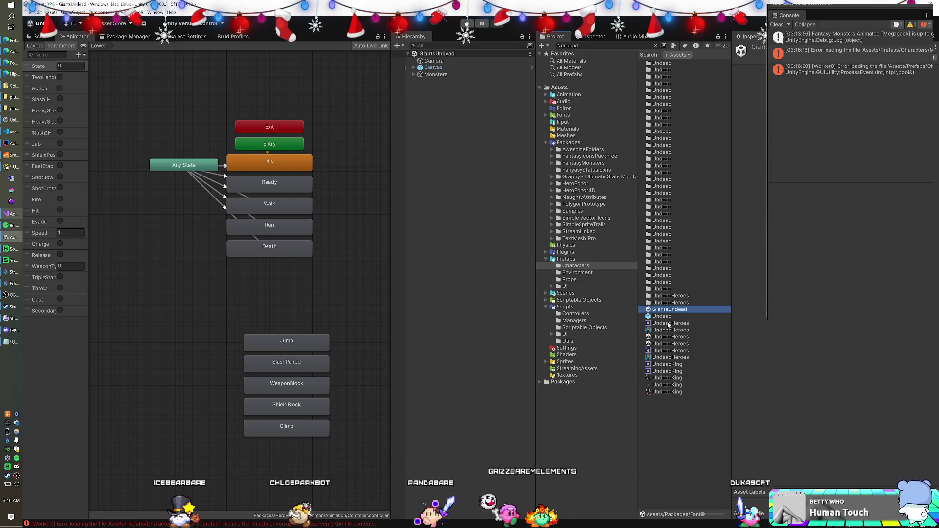
double_click(667, 344)
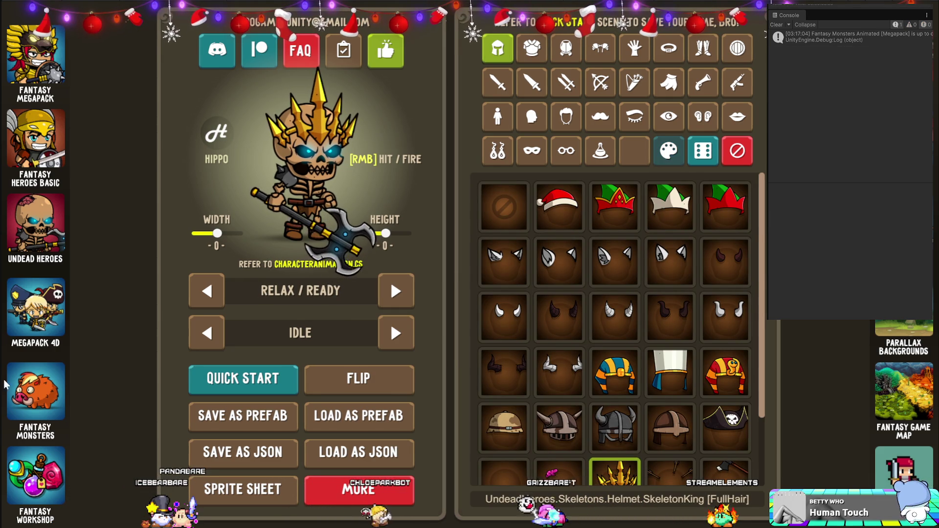
Re-dress the hero with the green elf hat, elf armor, a mummy look and the candy cane.
click(615, 208)
key(Right)
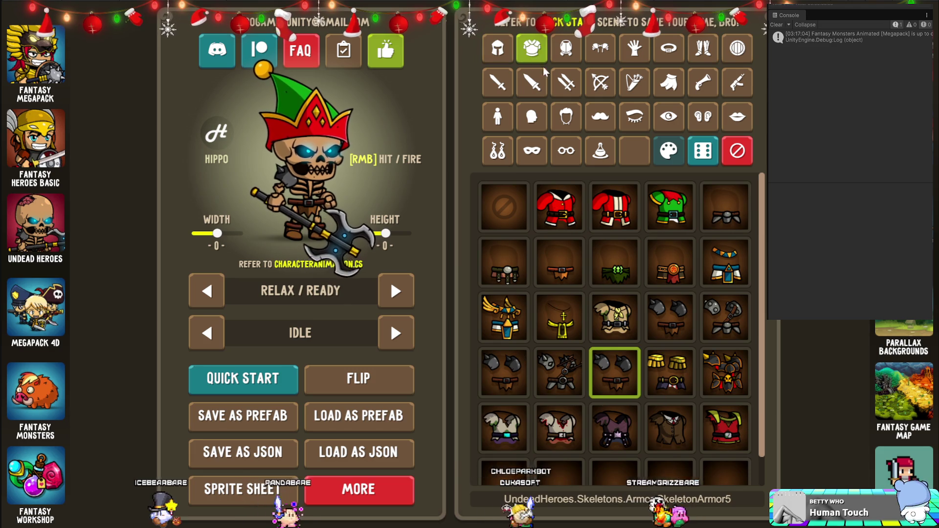
click(658, 216)
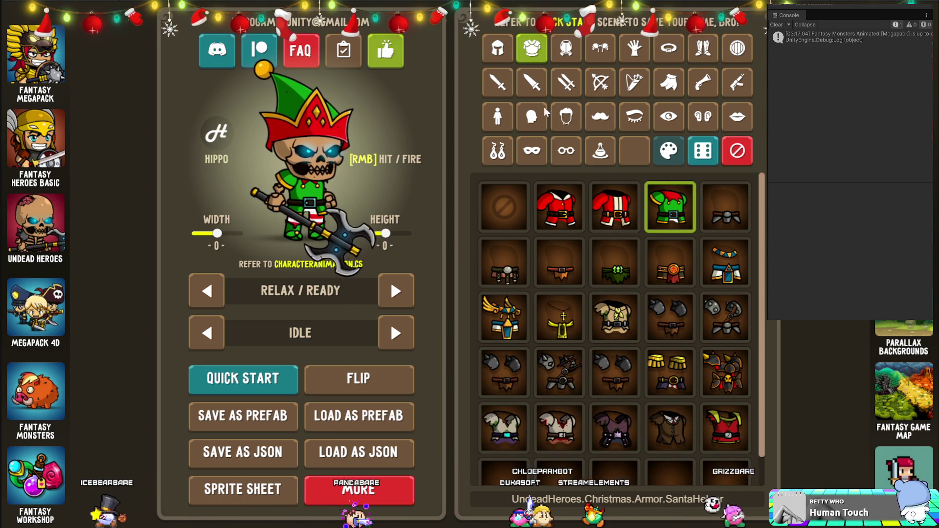
click(499, 123)
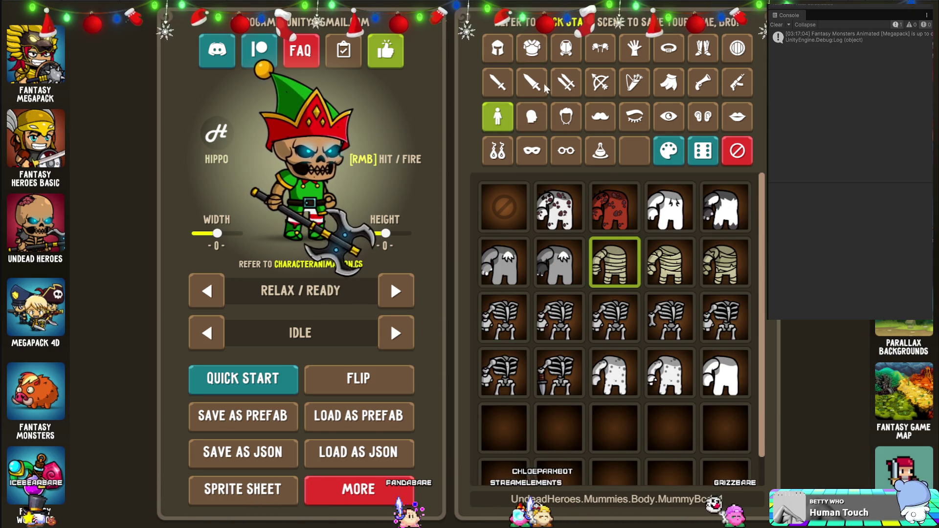
click(532, 117)
click(654, 272)
click(497, 82)
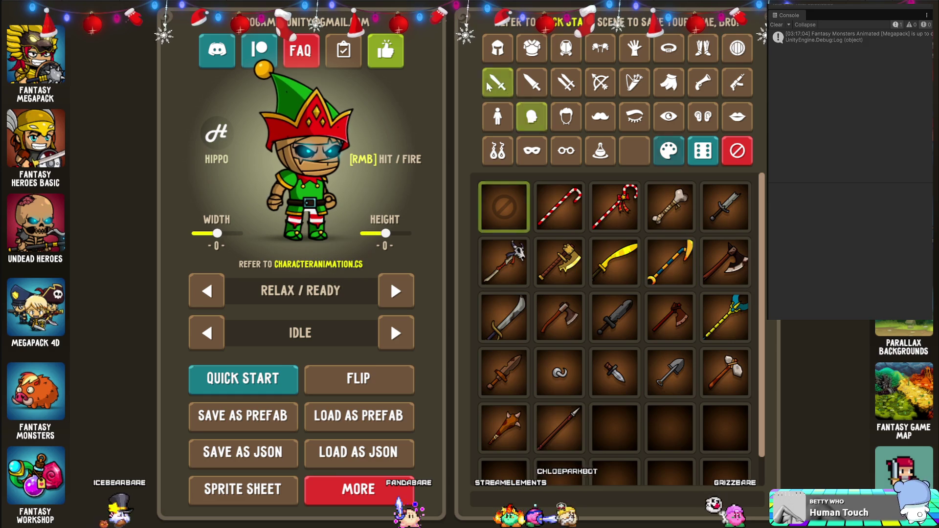
click(561, 218)
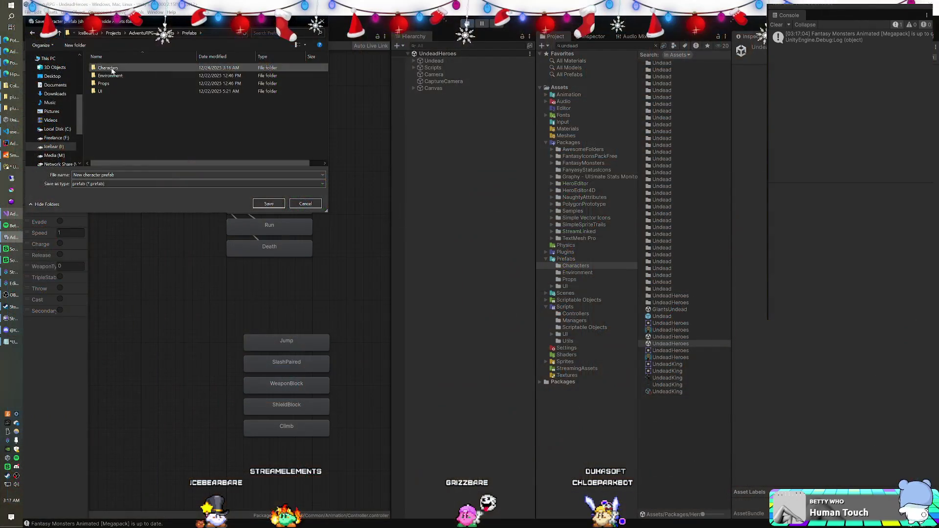
Save the character as Mummy 01 in the Characters folder, replacing the existing prefab.
click(104, 184)
click(105, 188)
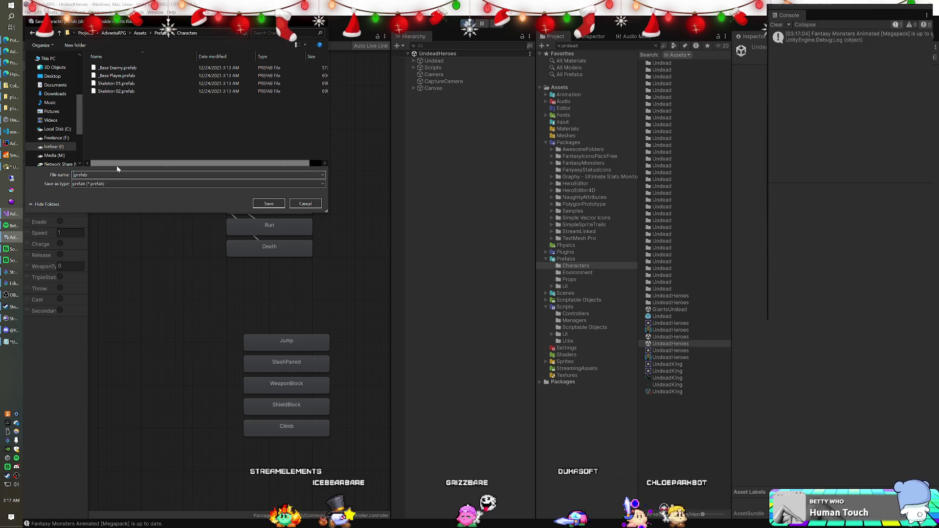
text(Mummy 01)
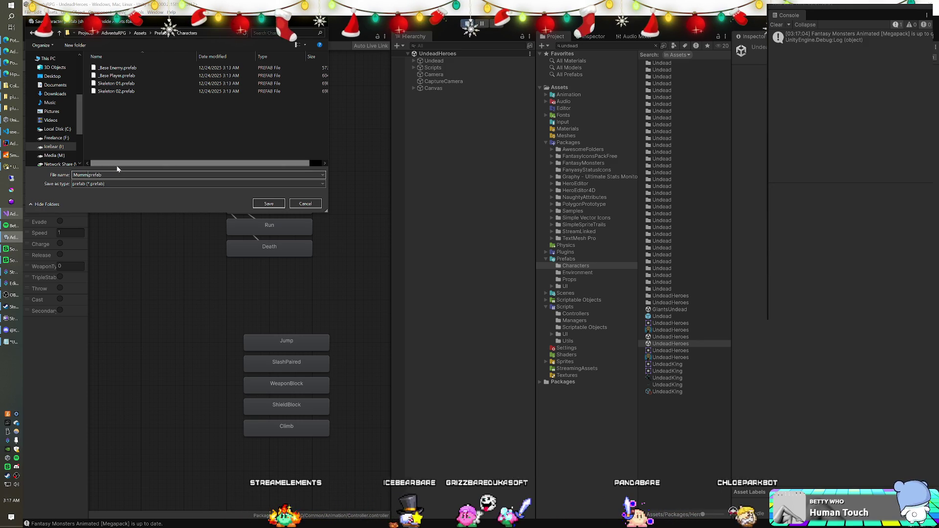
key(Return)
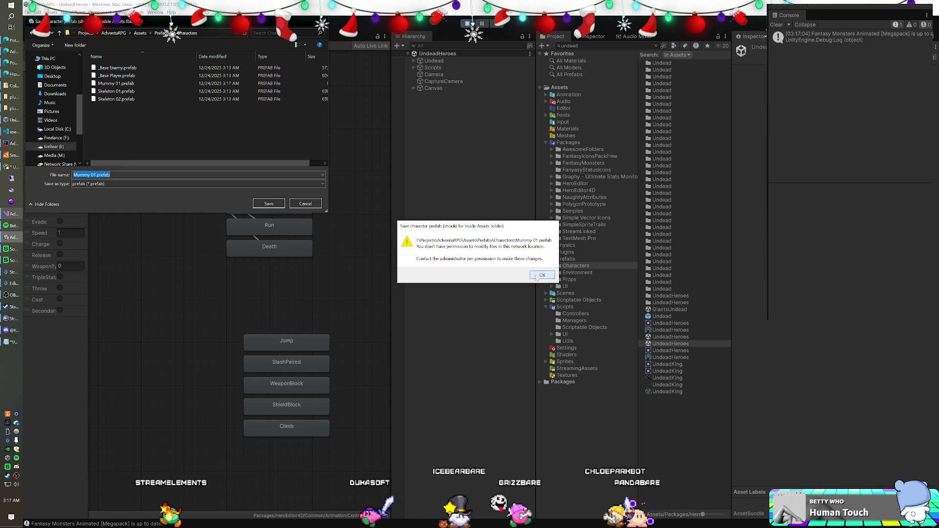
key(Return)
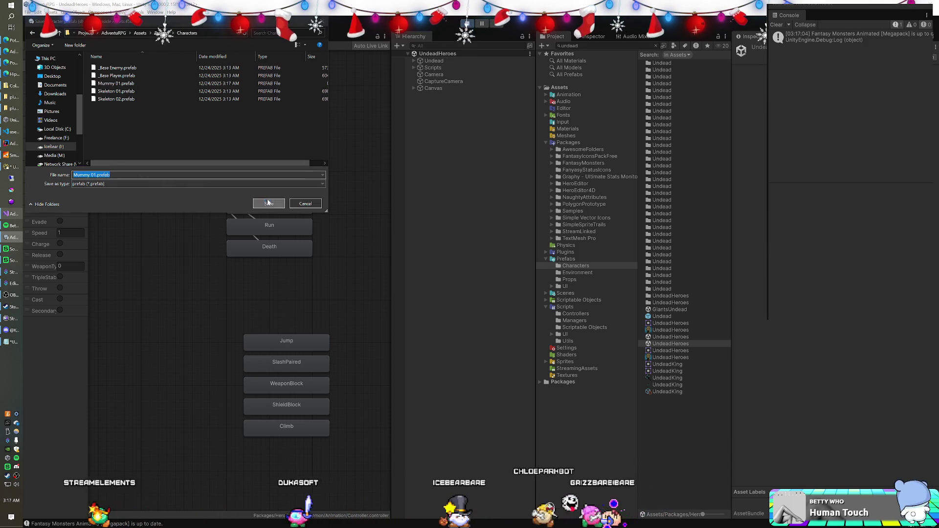
key(Return)
click(506, 273)
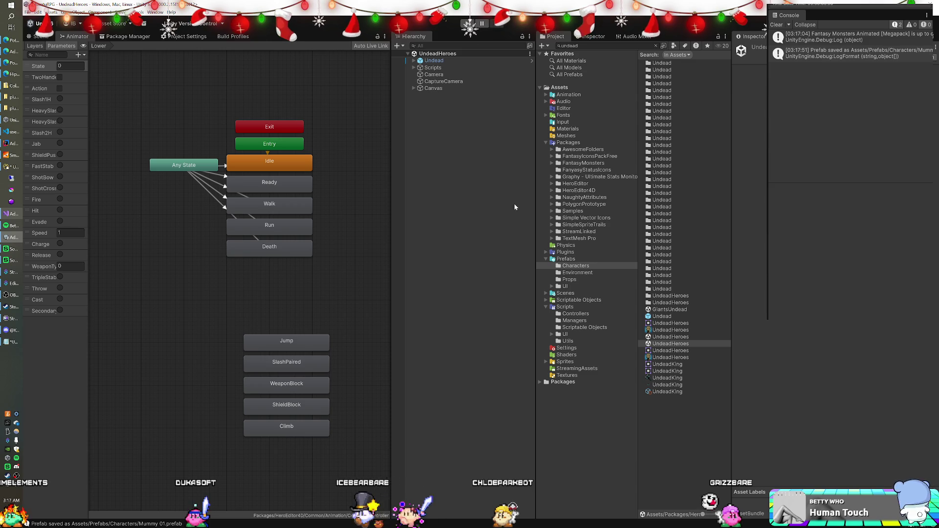
Open the 4.game scene, drop the Mummy 01 prefab into it and disable one of its components.
click(567, 293)
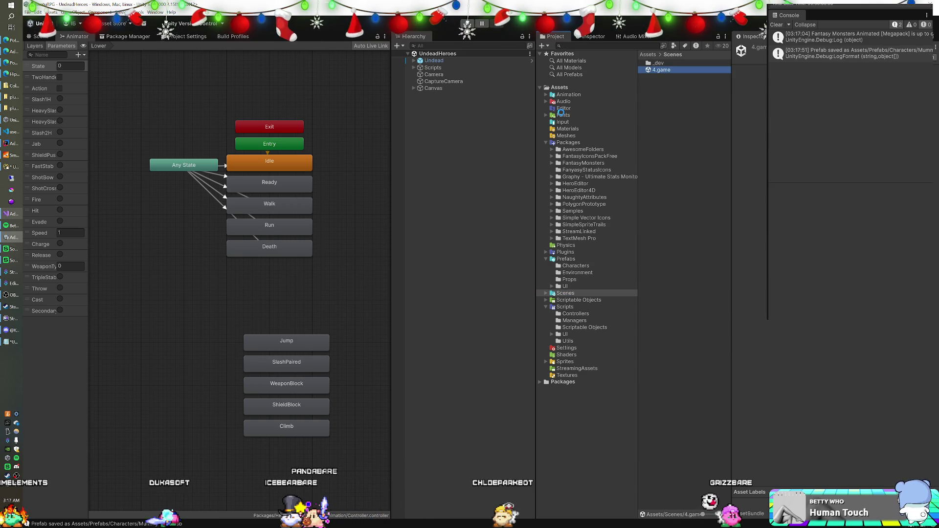
click(570, 266)
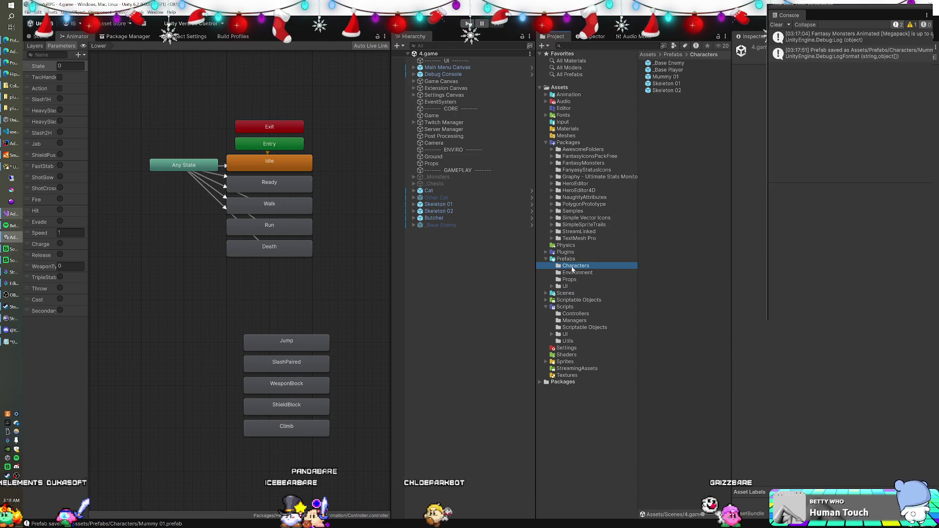
click(661, 78)
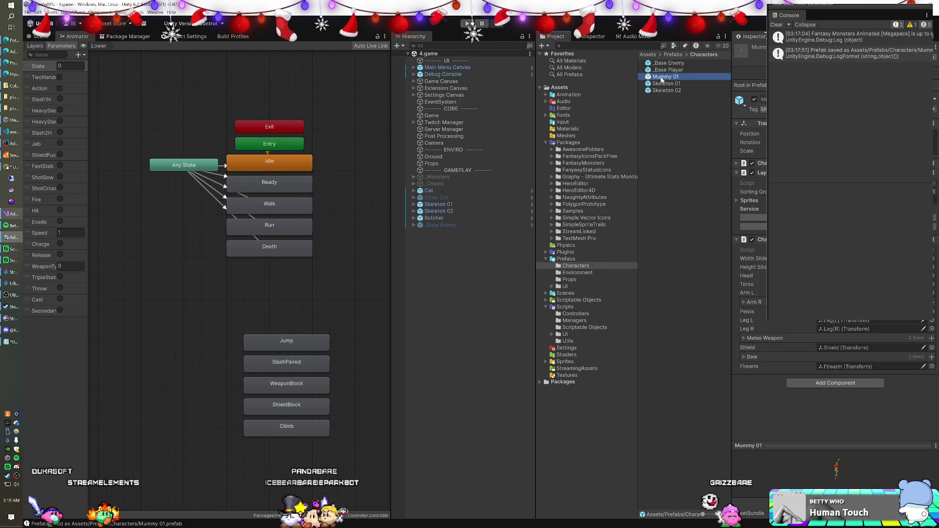
mouse_move(661, 77)
mouse_down()
mouse_move(455, 252)
mouse_move(446, 248)
mouse_up()
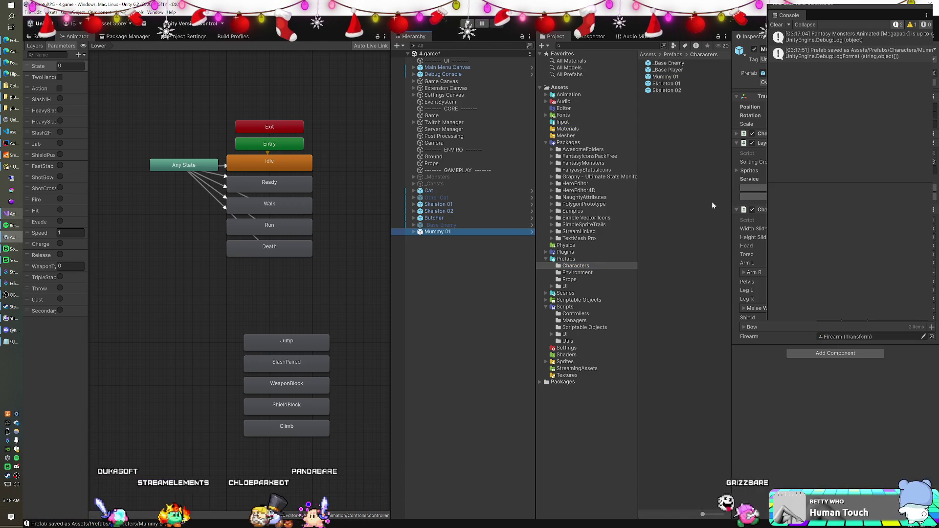
click(752, 134)
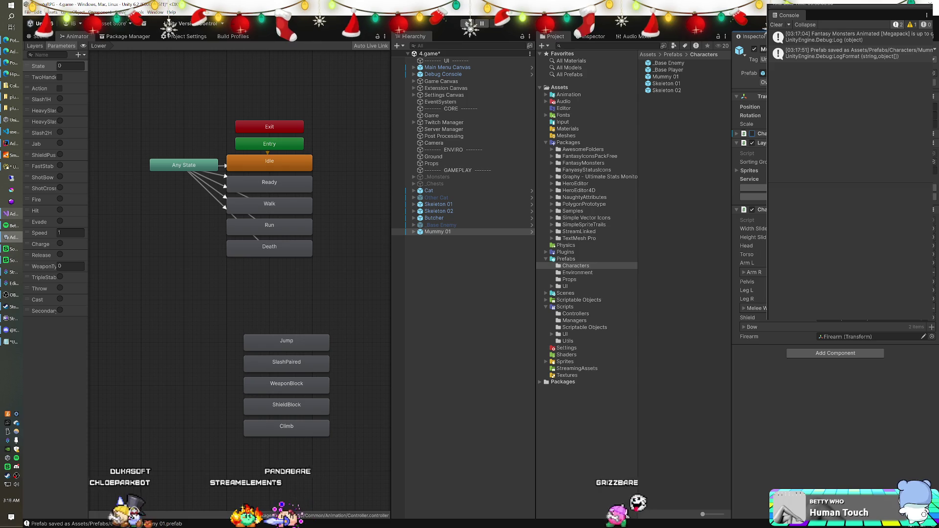
Attach the Monster script to Mummy 01 through an Add Component search for 'monst'.
click(811, 352)
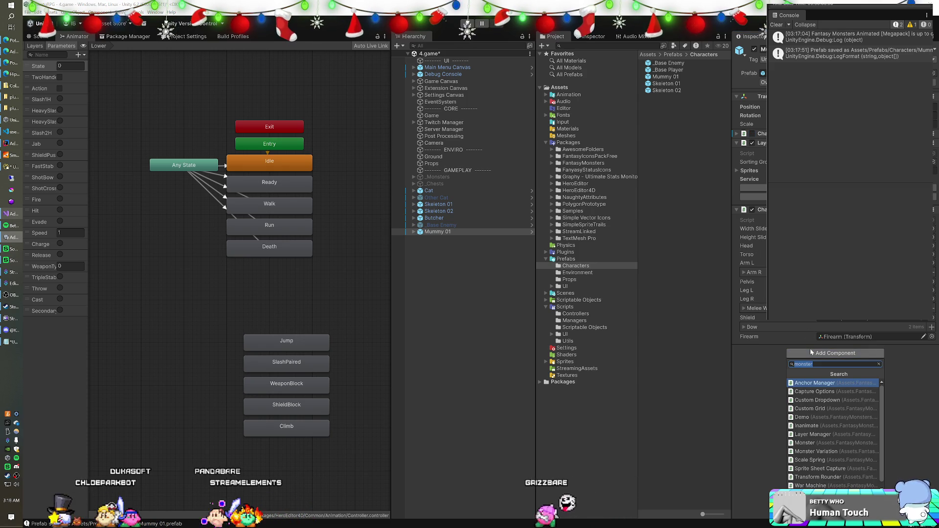
text(monst)
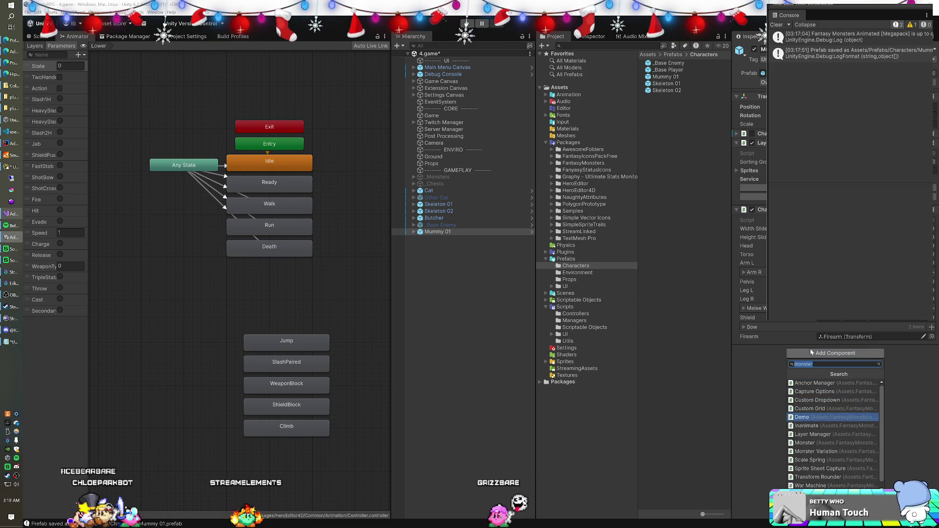
key(Return)
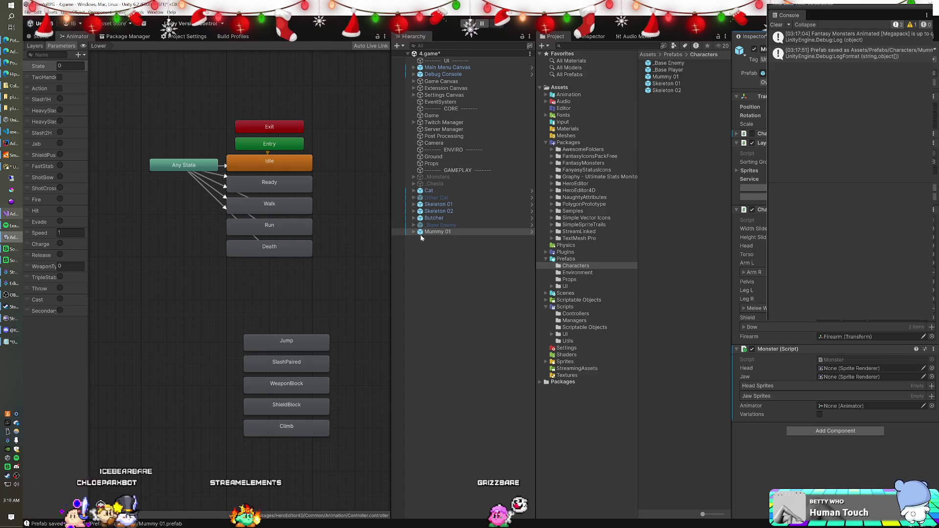
click(416, 205)
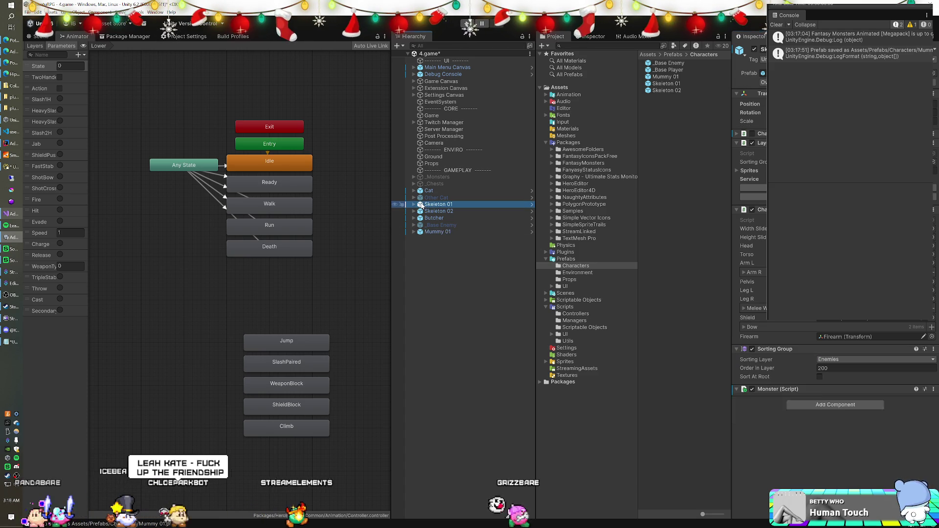
Expand Skeleton 01's child tree and try dragging its Mouth object into the Monster fields.
alt+click(413, 211)
click(415, 204)
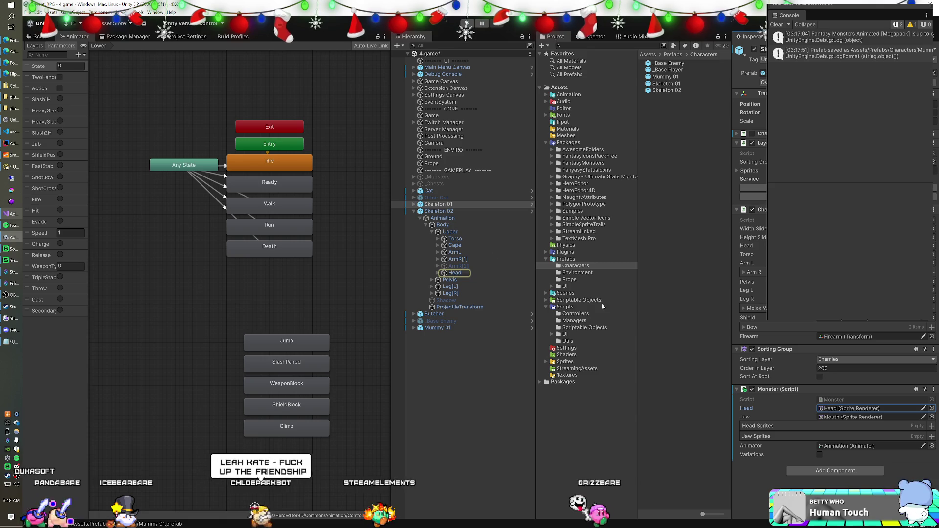
alt+click(414, 204)
scroll(482, 268, down, 15)
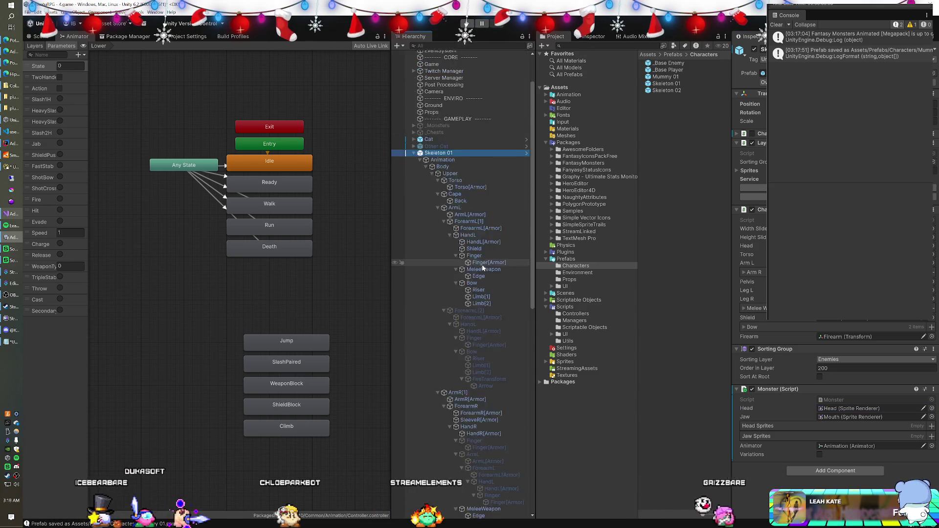
scroll(483, 273, down, 2)
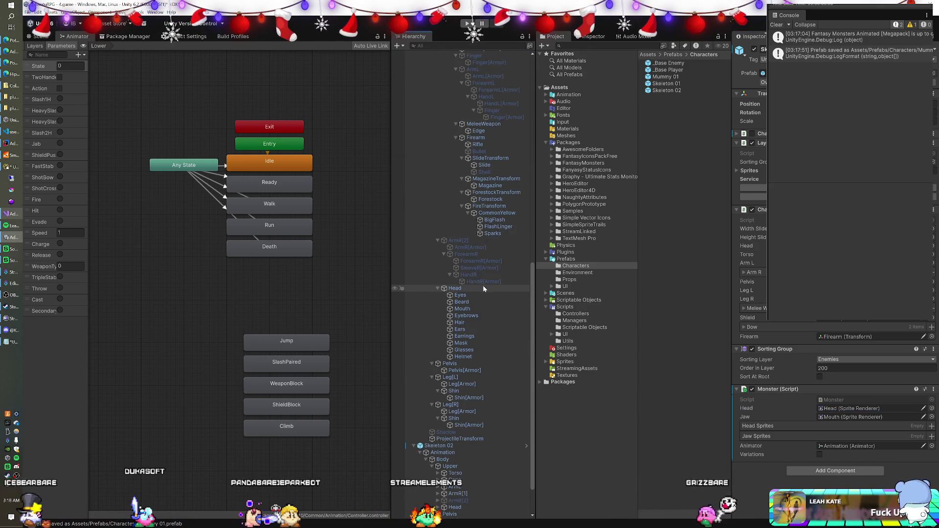
click(836, 409)
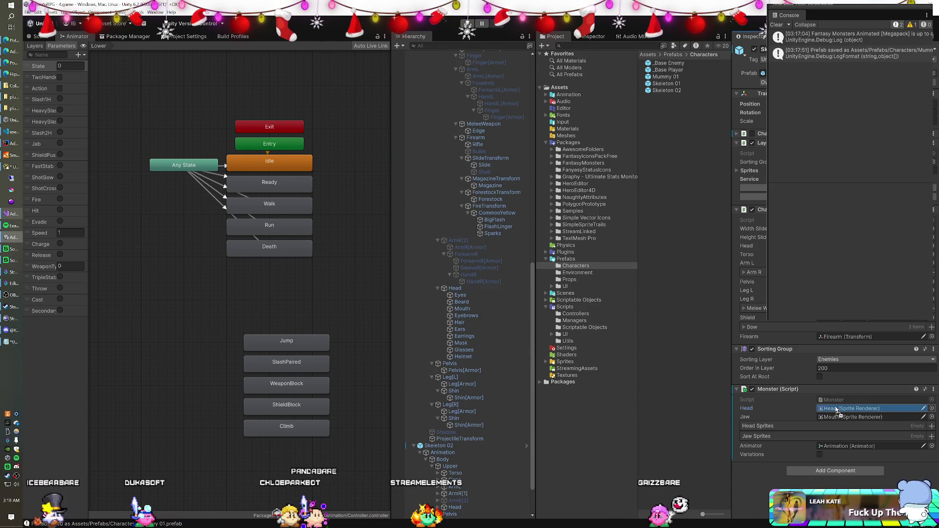
drag(463, 309, 844, 424)
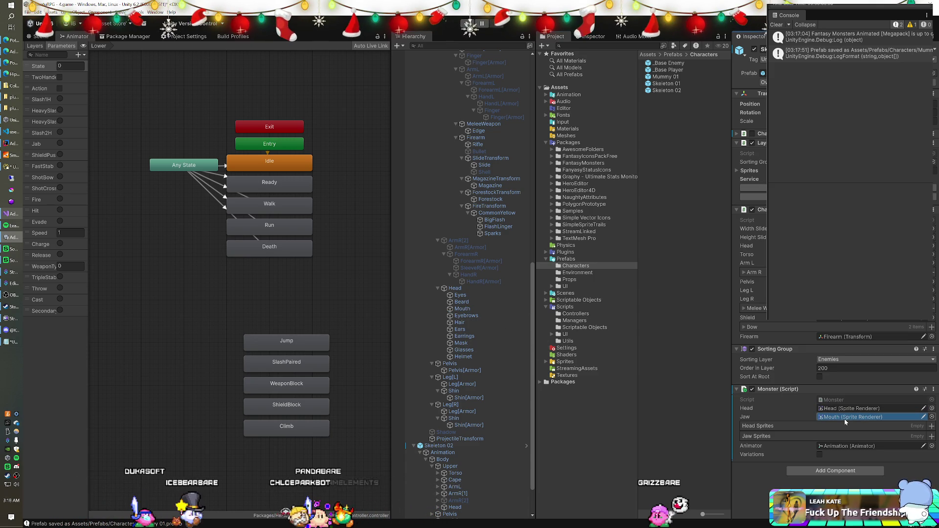
scroll(480, 287, down, 15)
scroll(478, 287, up, 8)
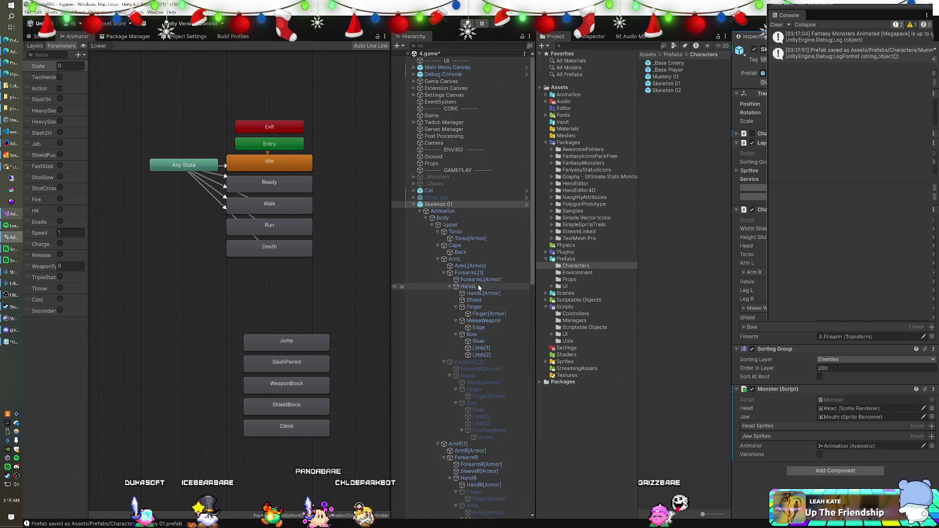
Collapse Skeleton 01, expand Skeleton 02's Head parts and select Skeleton 02.
click(414, 205)
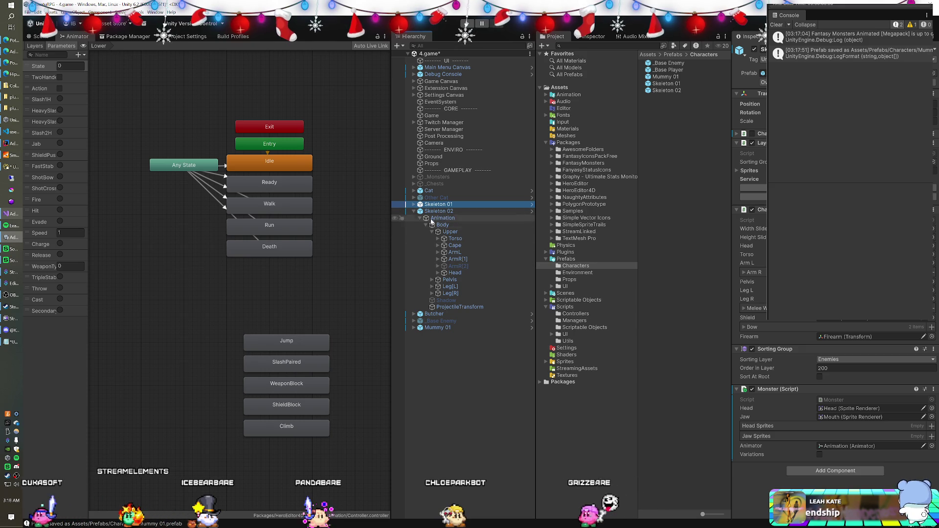
click(443, 212)
mouse_move(454, 272)
mouse_down()
mouse_move(838, 417)
mouse_move(859, 407)
mouse_move(500, 304)
mouse_up()
click(437, 273)
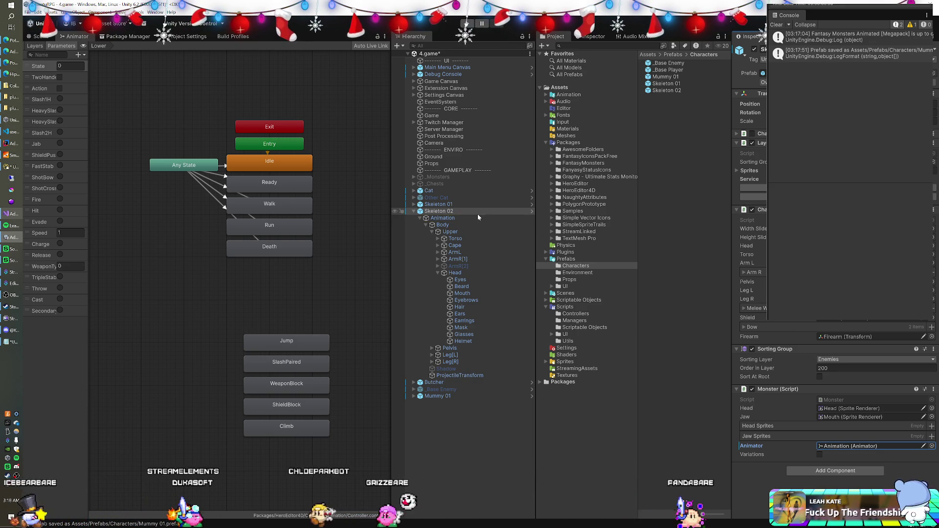
click(459, 211)
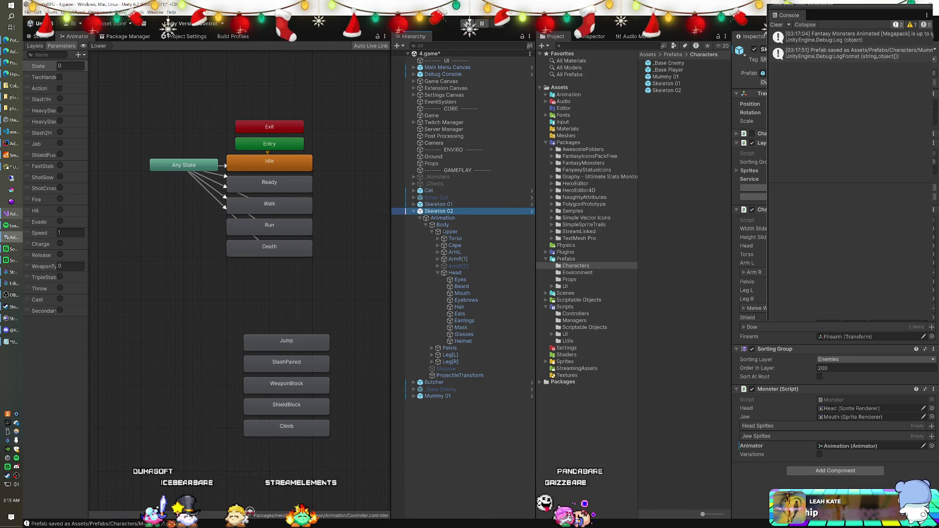
Toggle the Melee Weapon entries open and closed, then select Mummy 01.
click(761, 309)
click(762, 309)
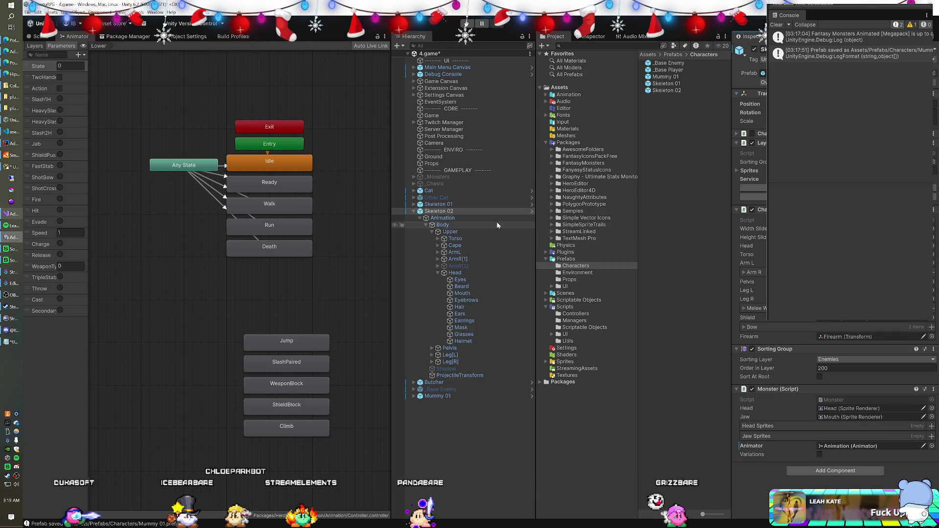
click(436, 396)
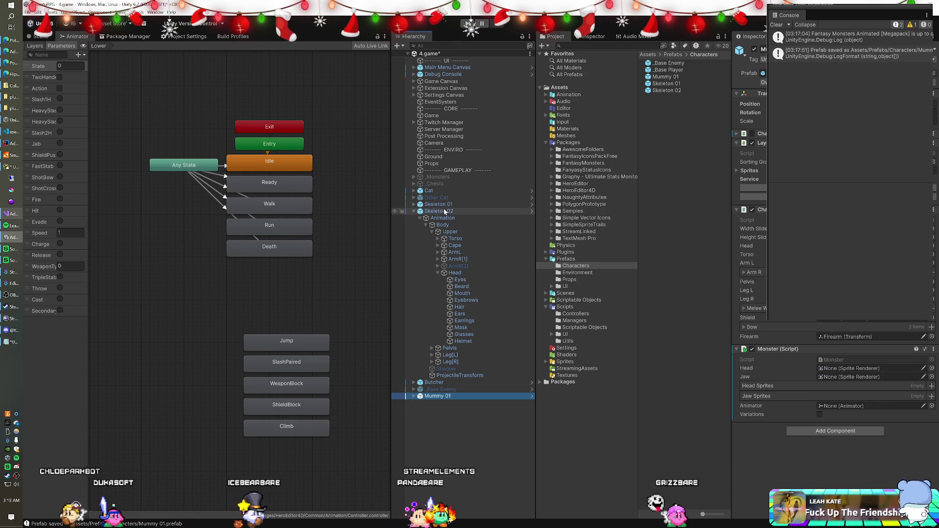
Copy Skeleton 01's Sorting Group (Enemies, order 200) onto Mummy 01, above its Monster script.
click(438, 204)
right_click(773, 349)
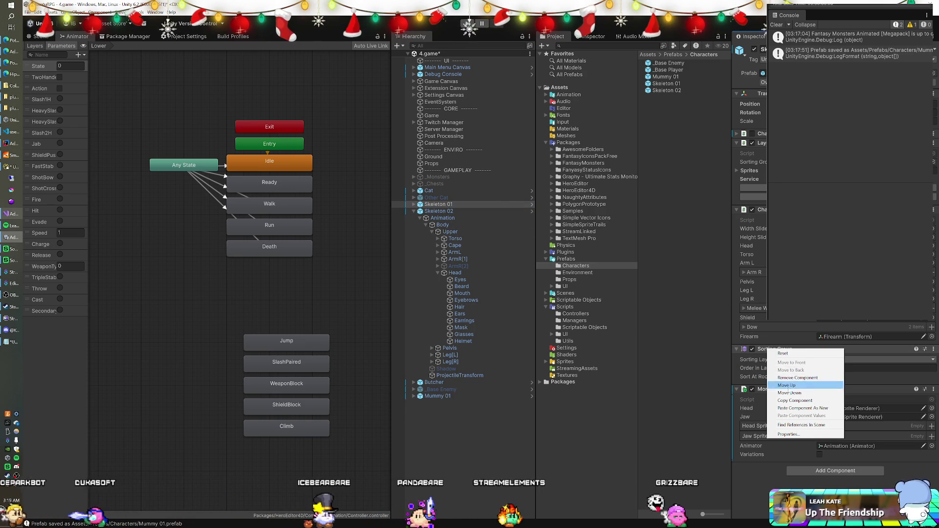
click(795, 401)
click(448, 397)
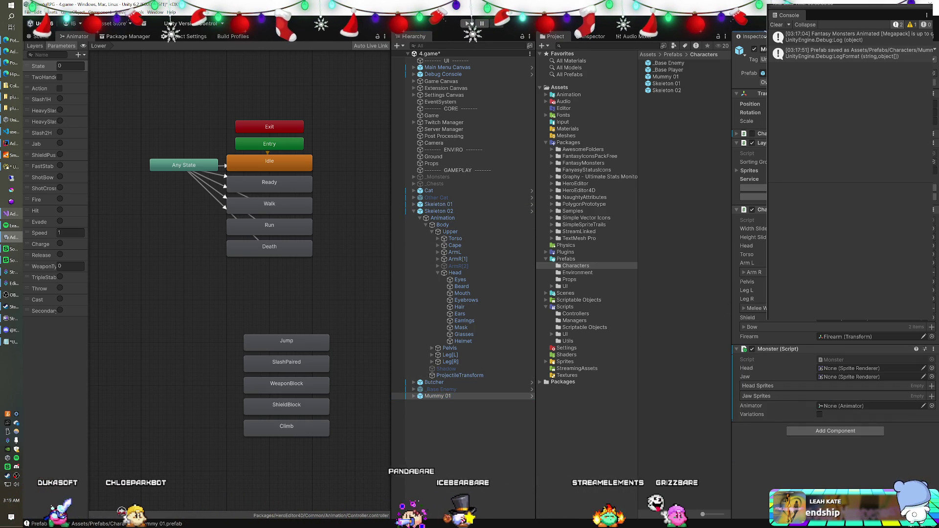
key(ctrl+v)
drag(775, 361, 773, 345)
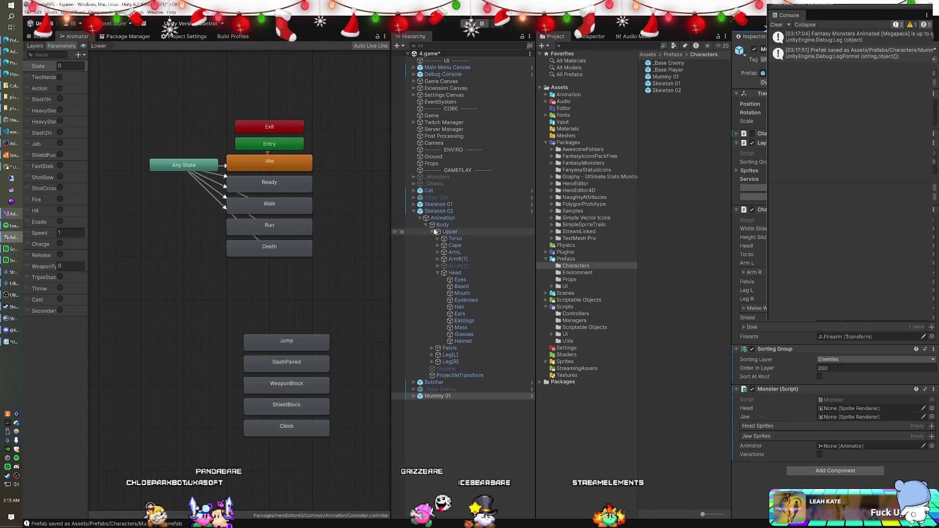
click(414, 211)
Assign Mummy 01's Head to Head, Mouth to Jaw and Animation to the Monster's Animator.
alt+click(414, 232)
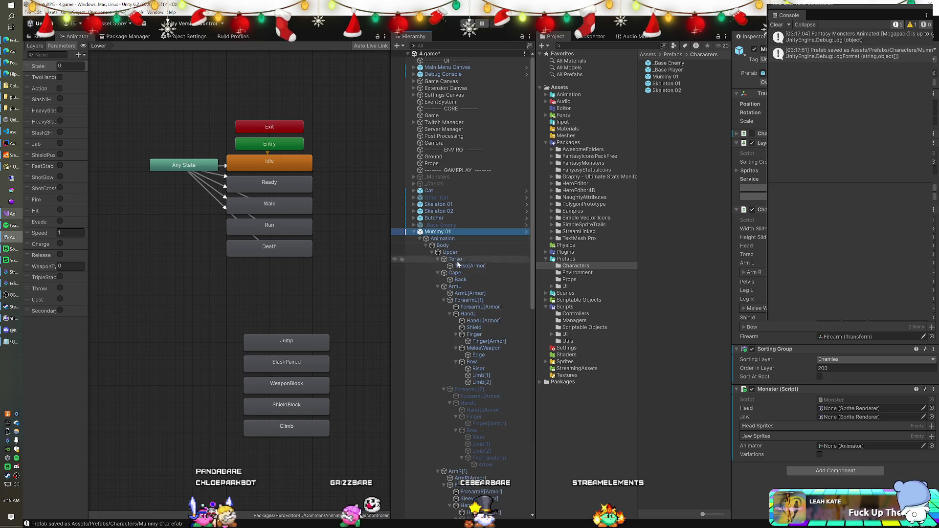
scroll(479, 323, down, 10)
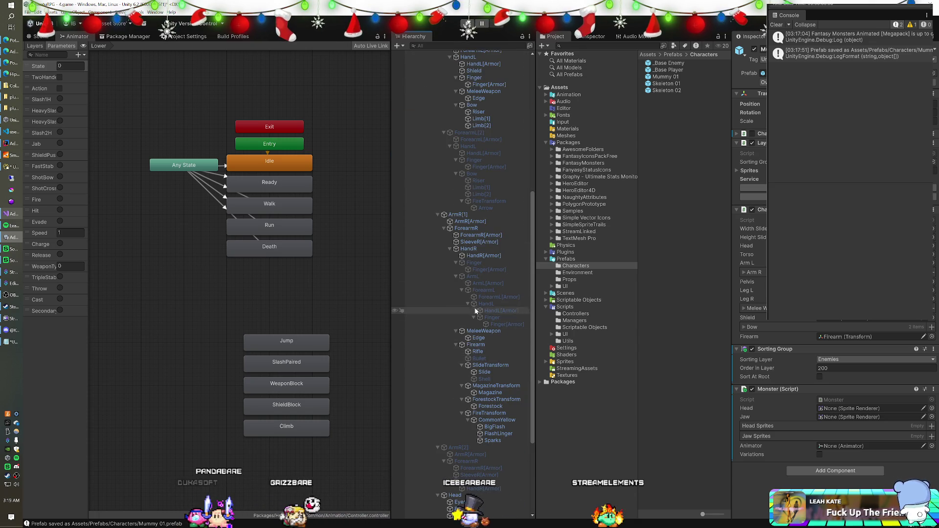
scroll(473, 292, down, 5)
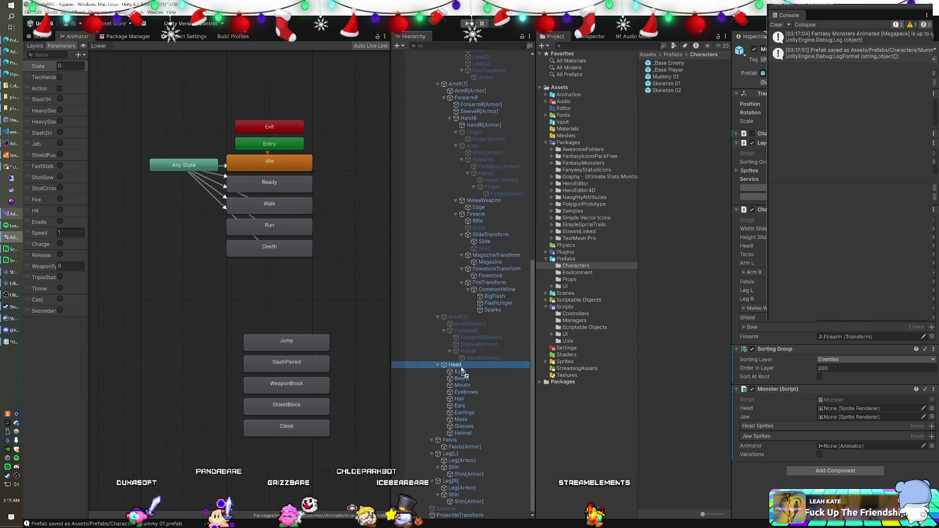
drag(792, 396, 846, 409)
drag(462, 385, 825, 420)
scroll(486, 364, up, 15)
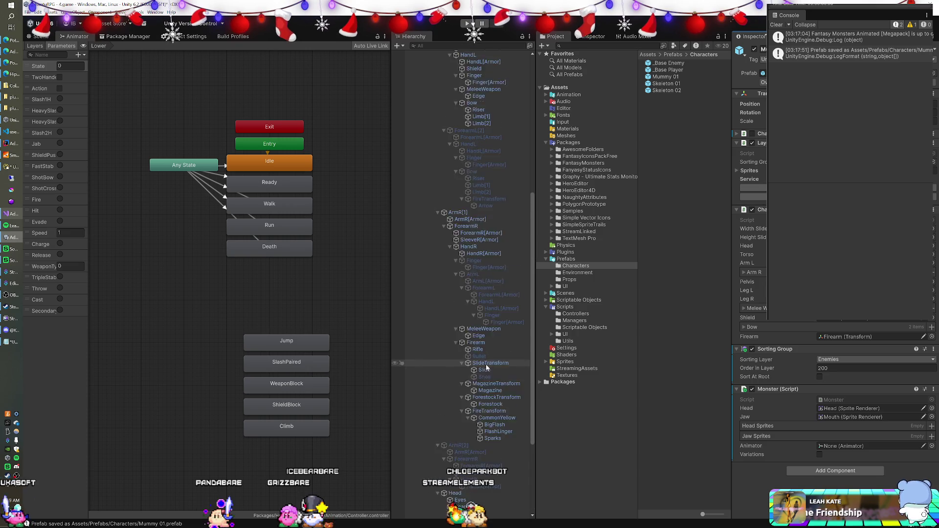
drag(448, 239, 828, 438)
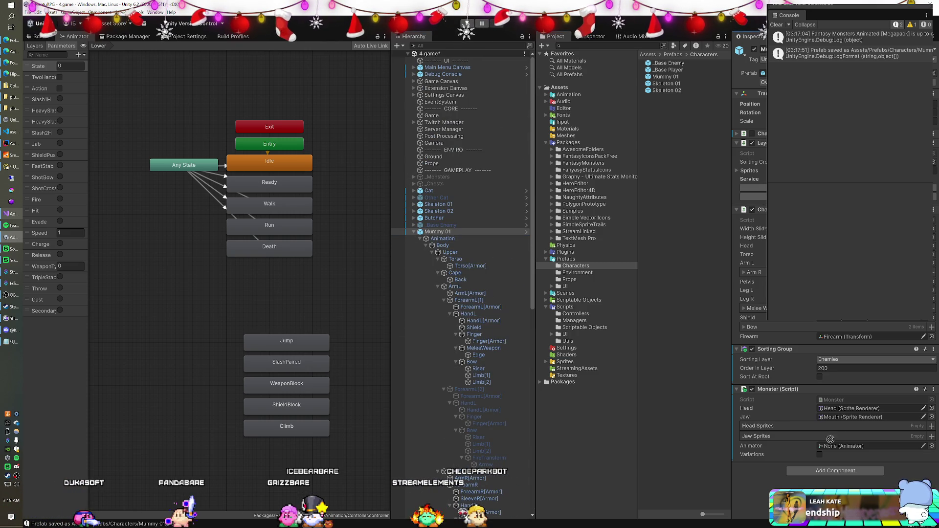
Check the Animation object's controller among the Human (Common) assets, then save the scene.
click(443, 240)
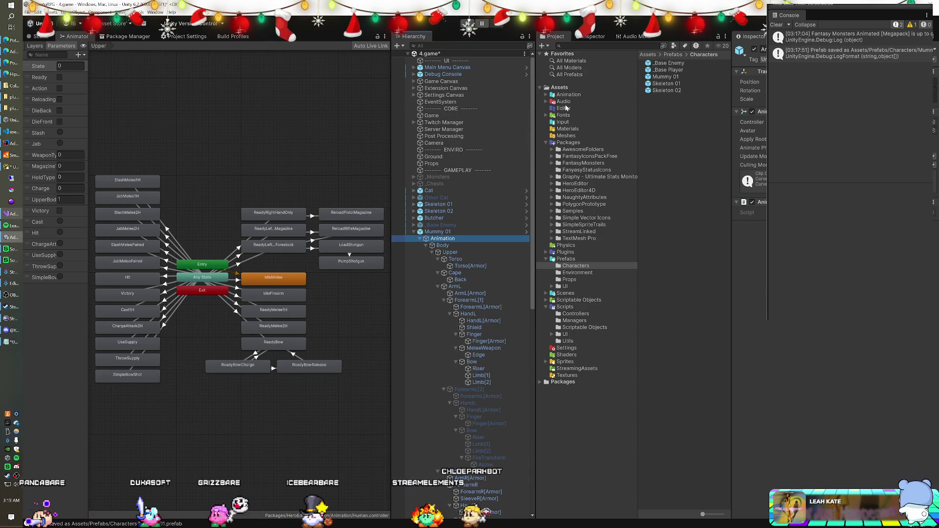
click(546, 95)
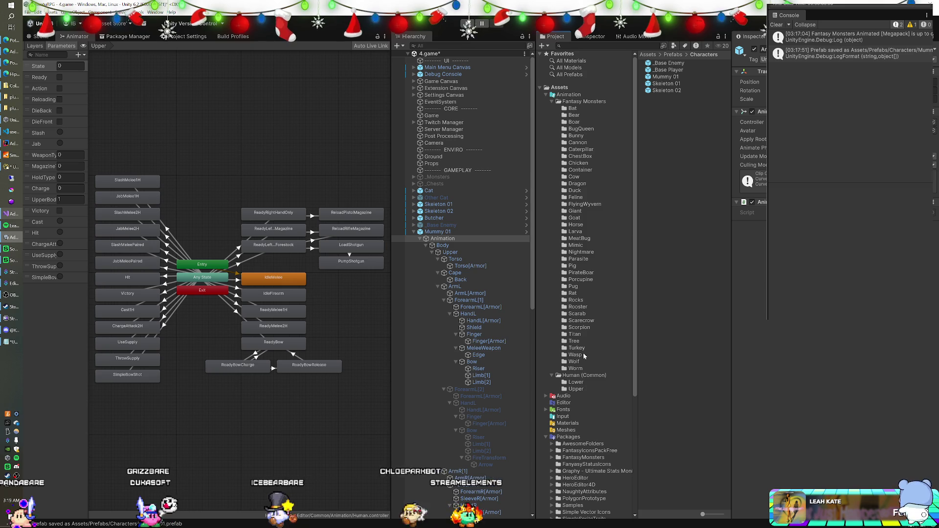
click(579, 377)
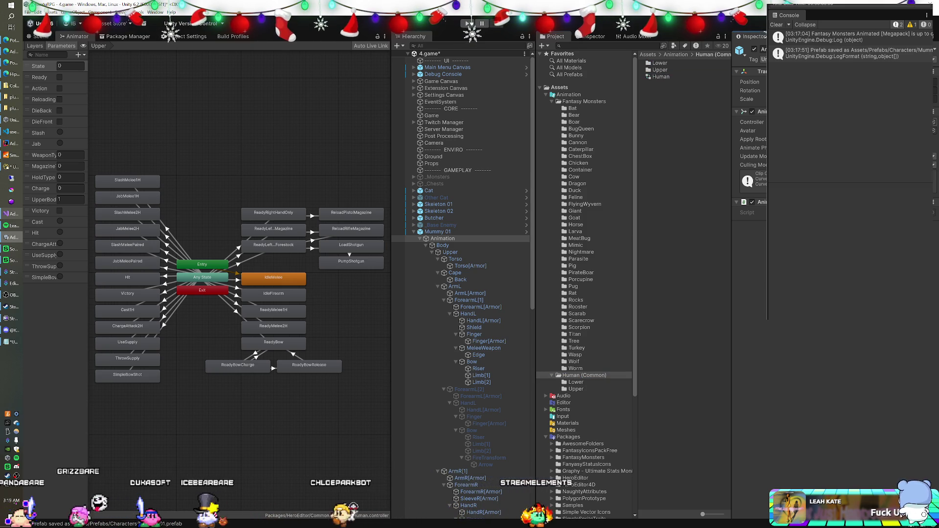
click(414, 232)
click(432, 232)
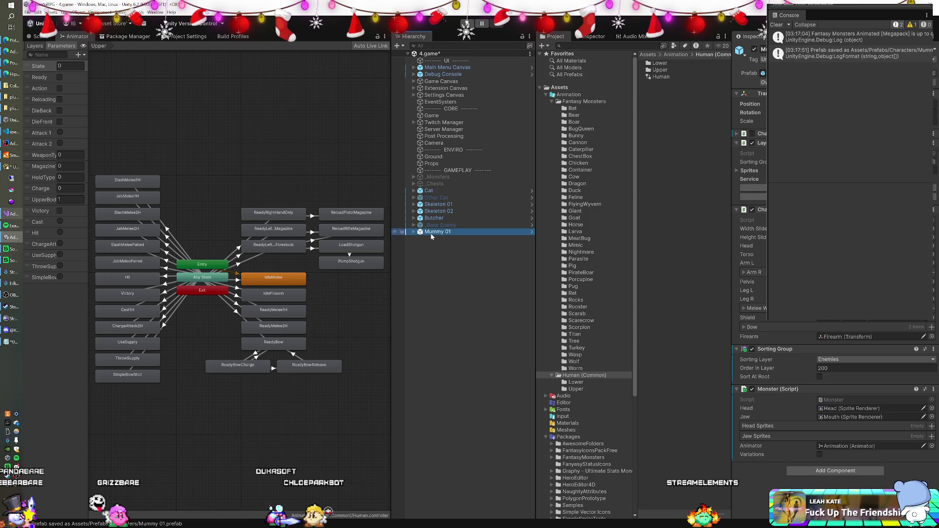
click(761, 97)
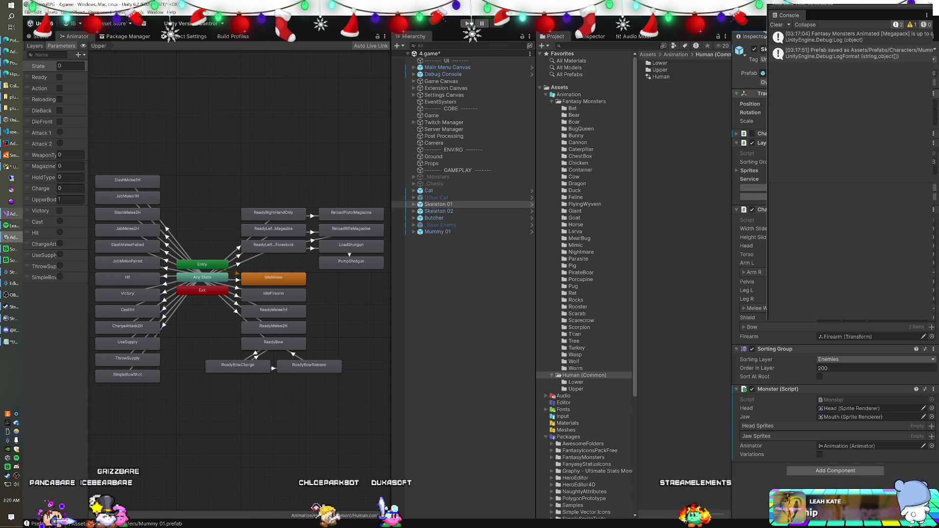
click(469, 231)
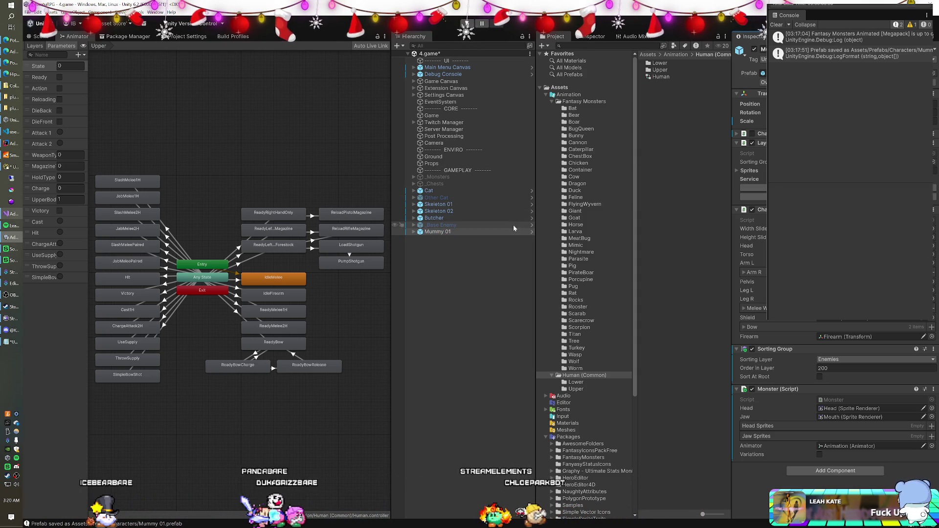
key(ctrl+s)
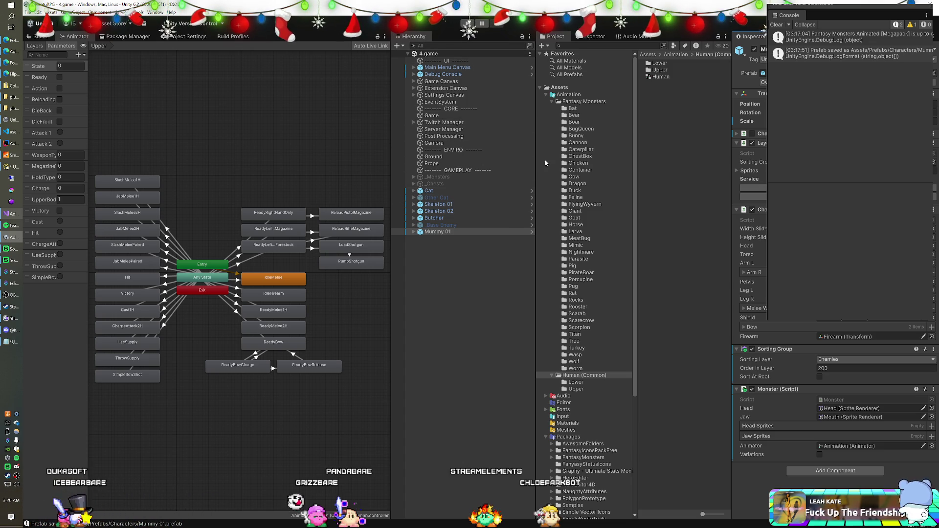
Expand the FantasyMonsters package in the Project window and navigate to the Bat folder's assets.
scroll(556, 121, down, 8)
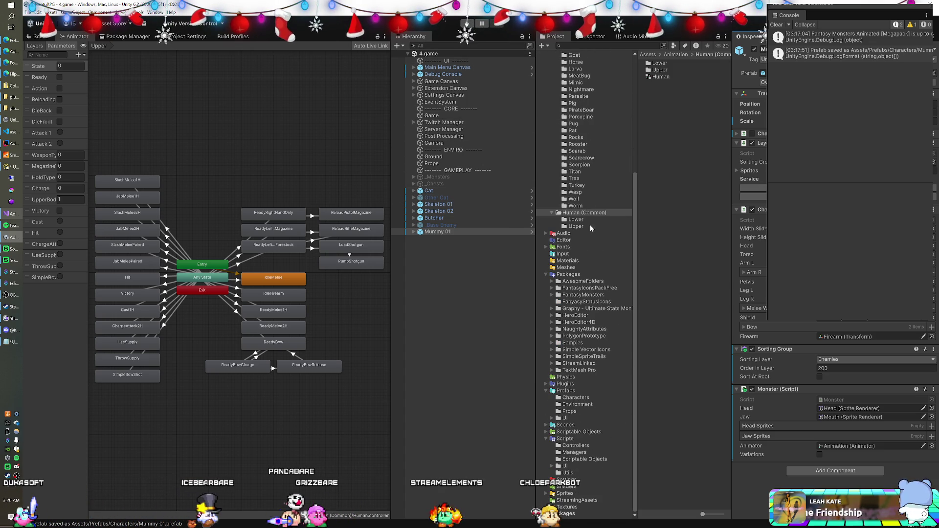
click(551, 295)
scroll(582, 318, down, 6)
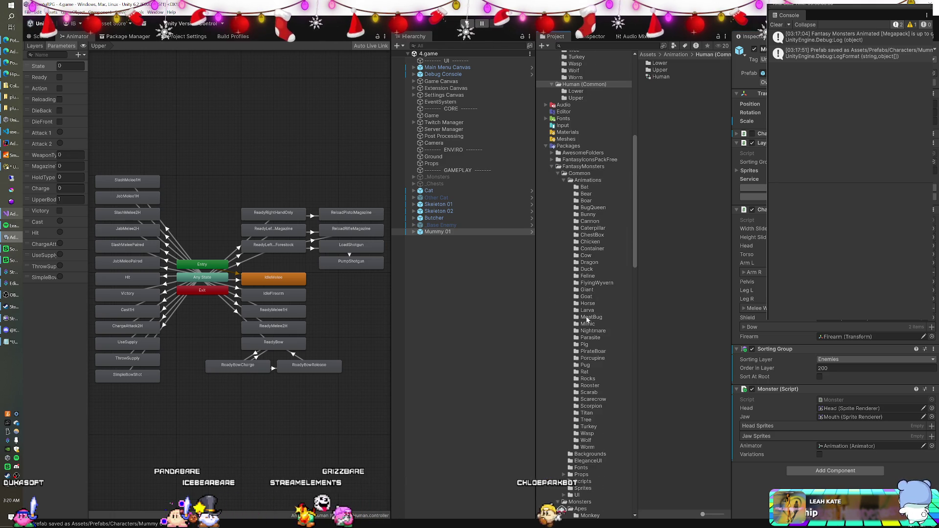
click(592, 317)
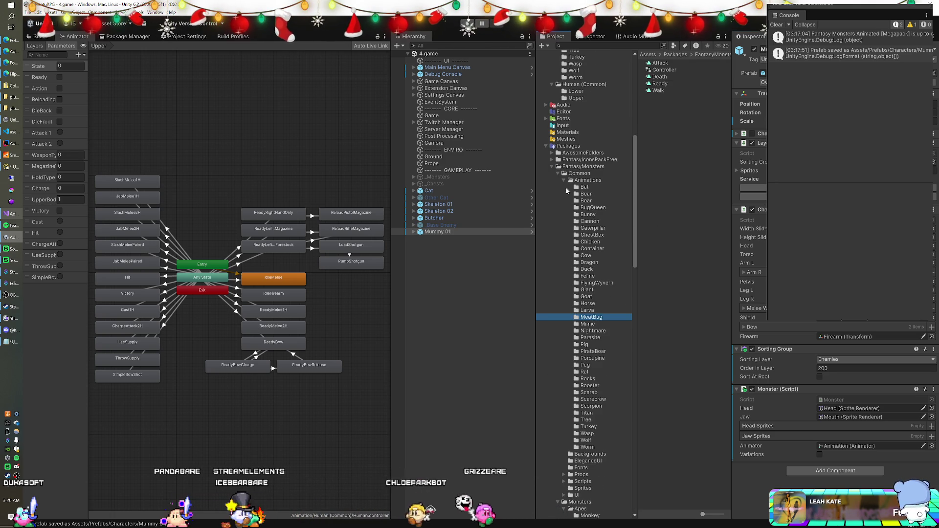
click(558, 173)
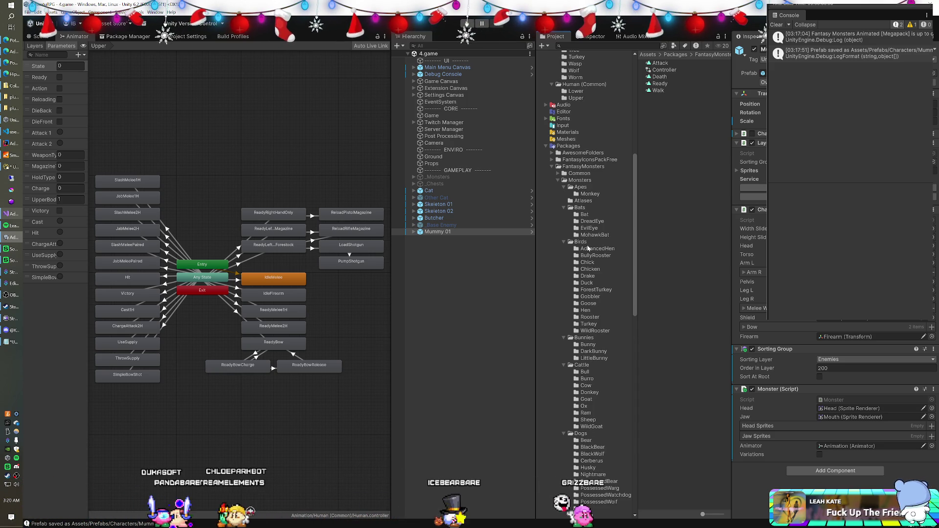
scroll(588, 248, down, 4)
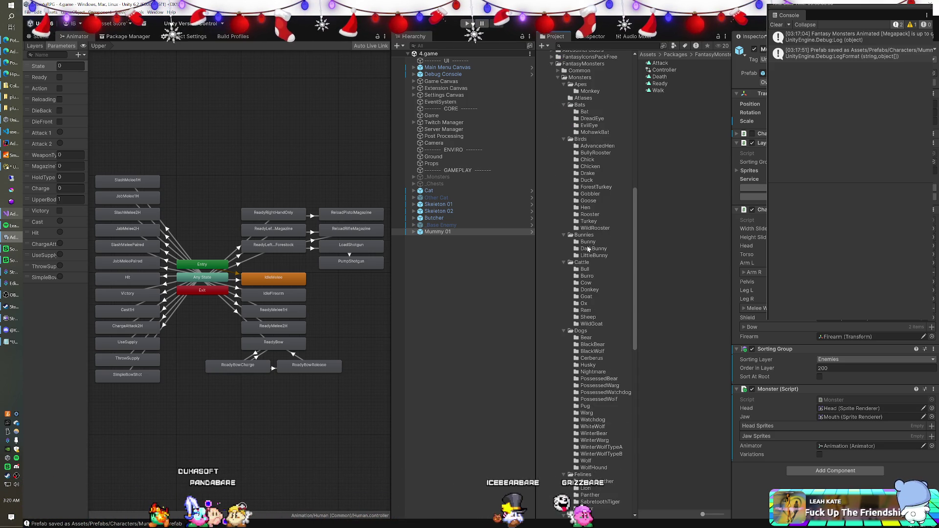
scroll(589, 248, down, 4)
scroll(588, 248, down, 9)
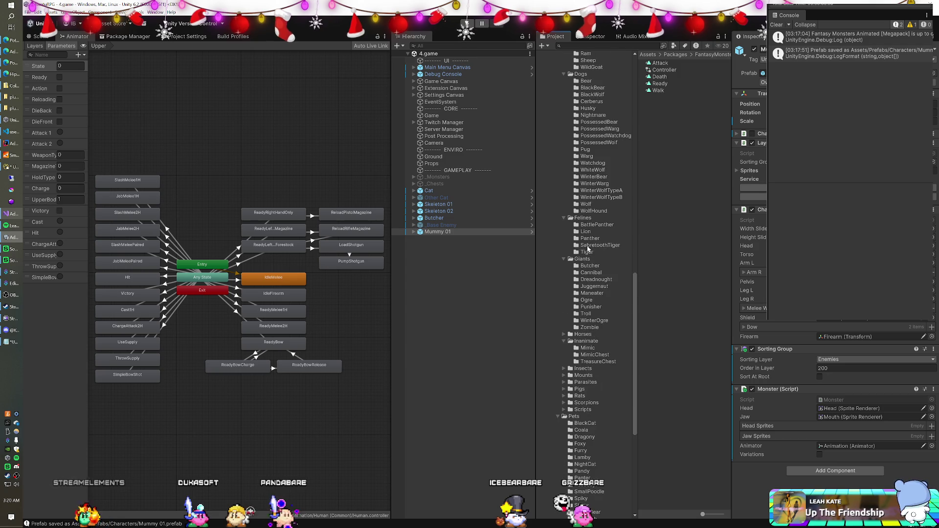
scroll(589, 249, down, 2)
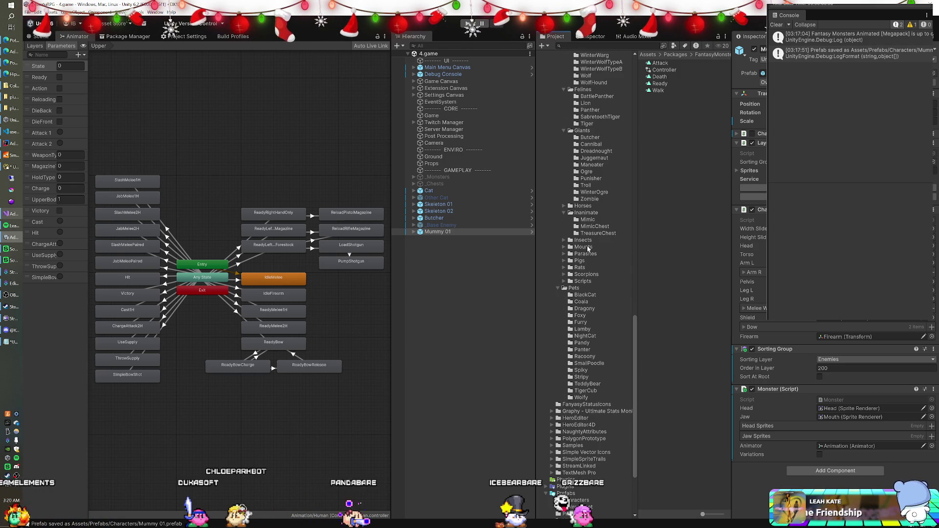
scroll(589, 248, up, 12)
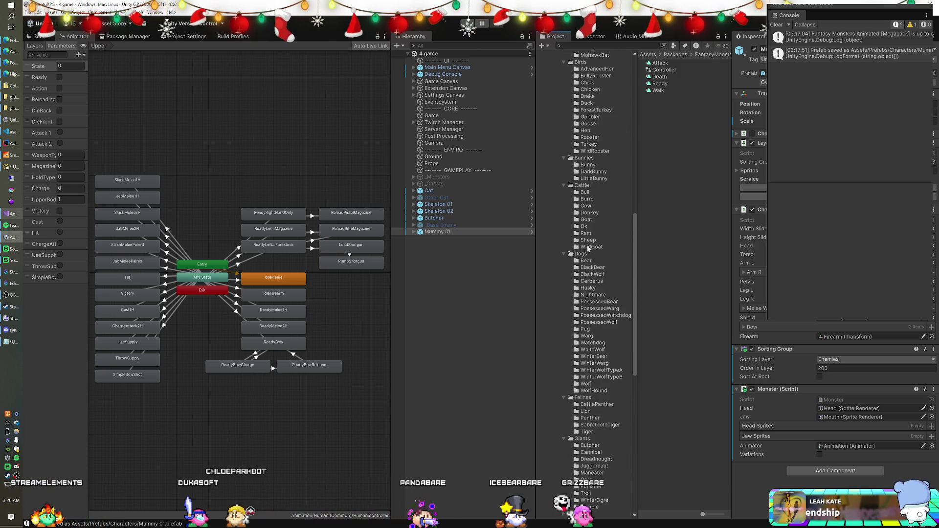
scroll(605, 341, up, 3)
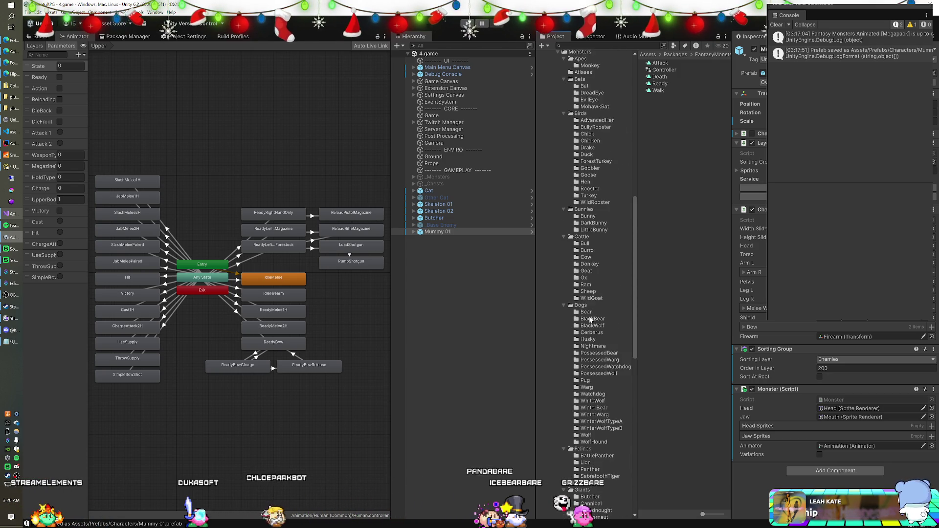
scroll(589, 319, up, 2)
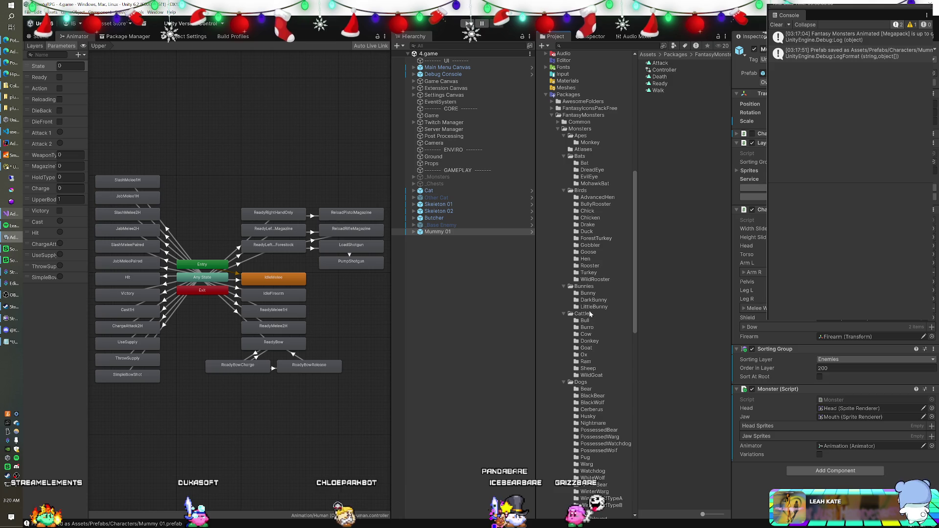
click(589, 165)
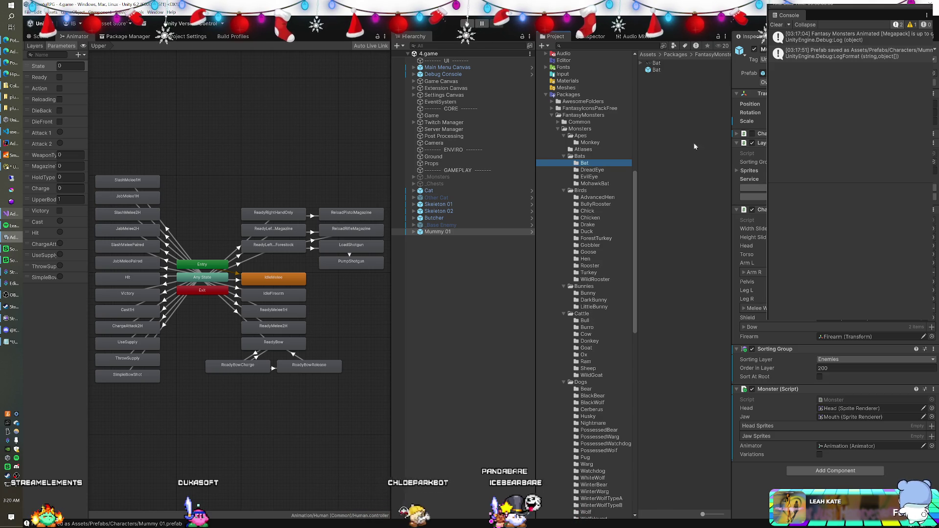
Add the Bat prefab to the scene on the Enemies sorting layer.
drag(515, 254, 477, 277)
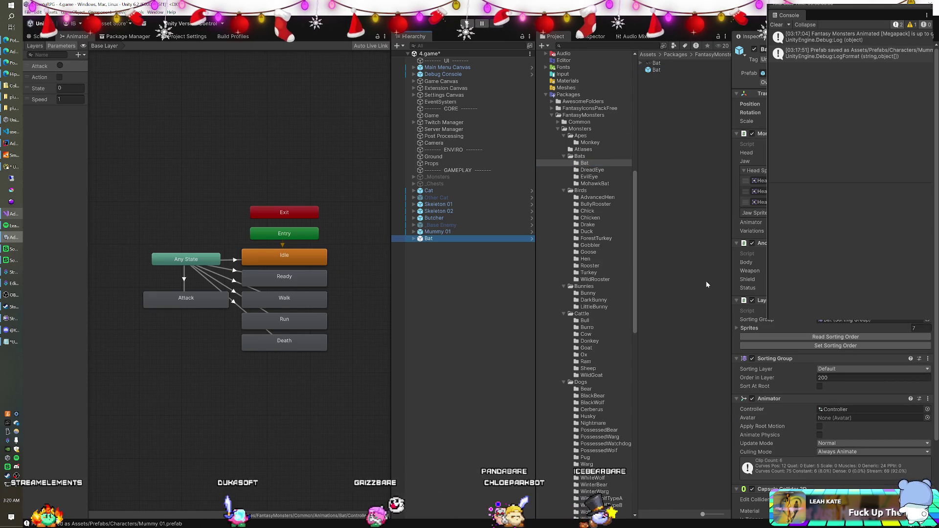
click(833, 370)
click(836, 392)
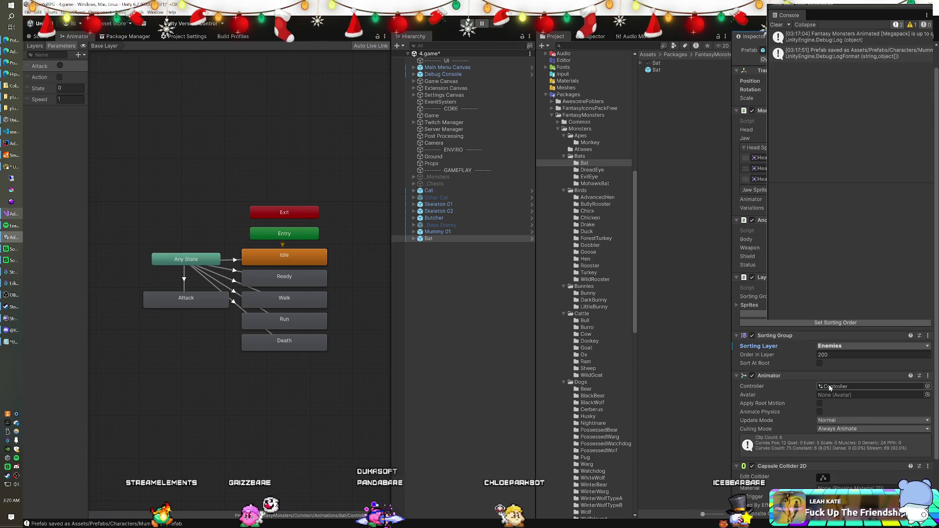
Rename the Bat animation controller asset to 'Bat' and confirm it on the Bat object's Animator.
scroll(576, 110, up, 15)
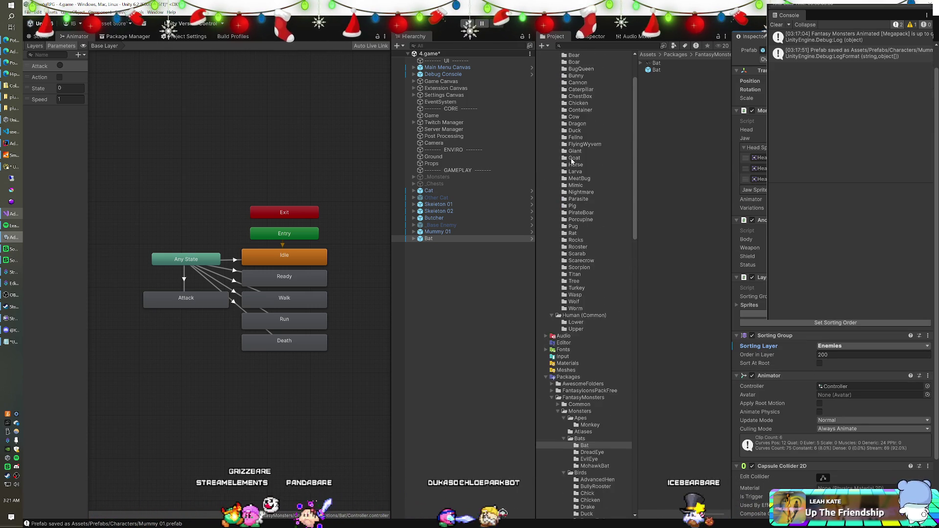
click(574, 109)
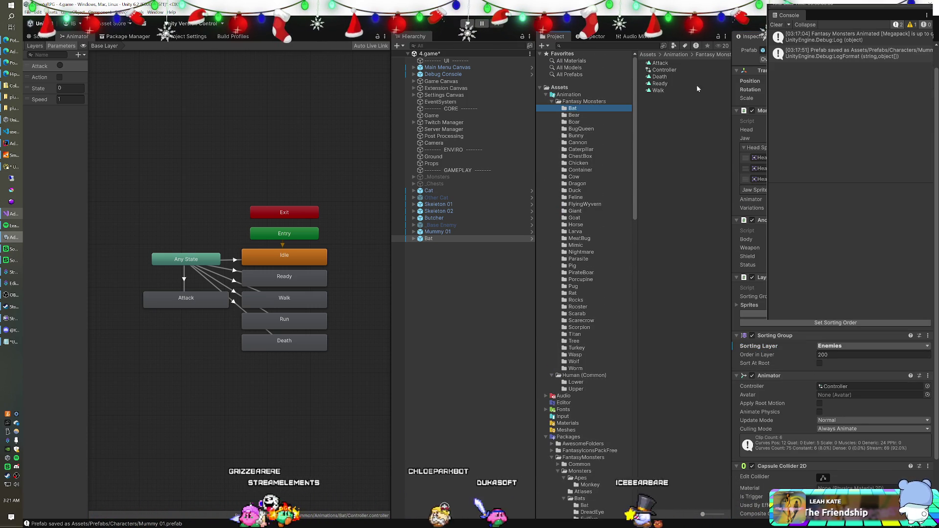
click(663, 69)
text(Bat)
key(Return)
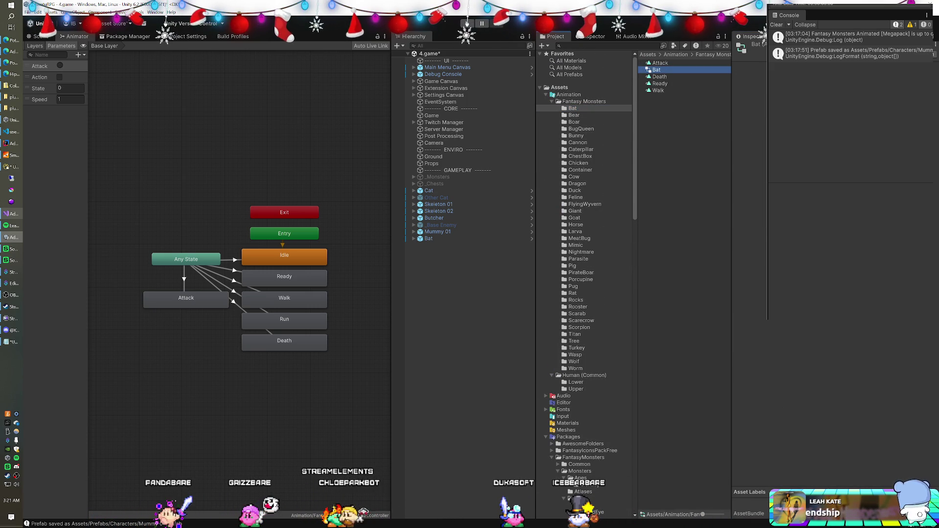
click(430, 238)
scroll(832, 391, down, 3)
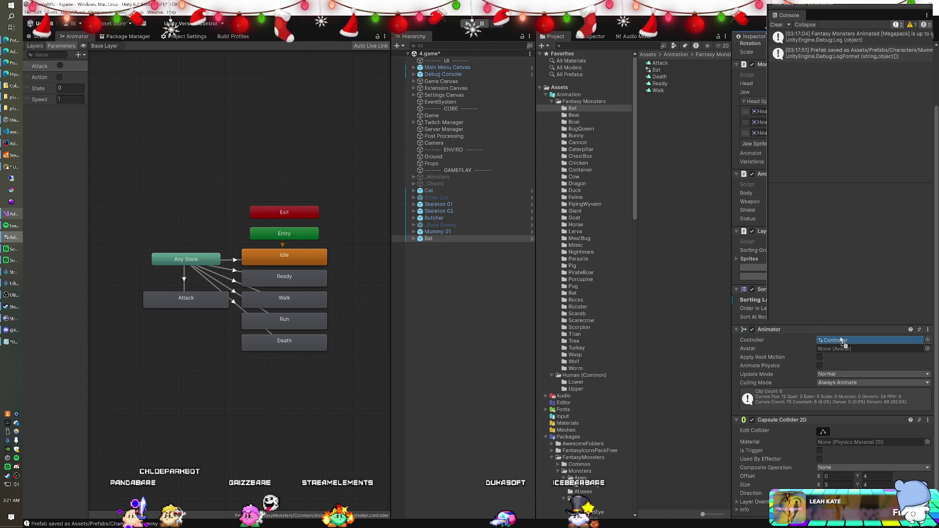
scroll(831, 392, down, 1)
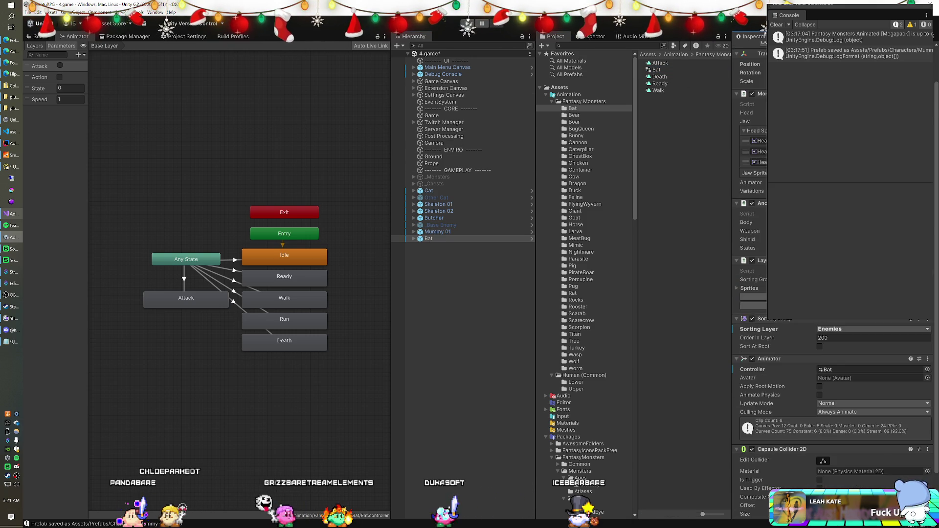
click(431, 233)
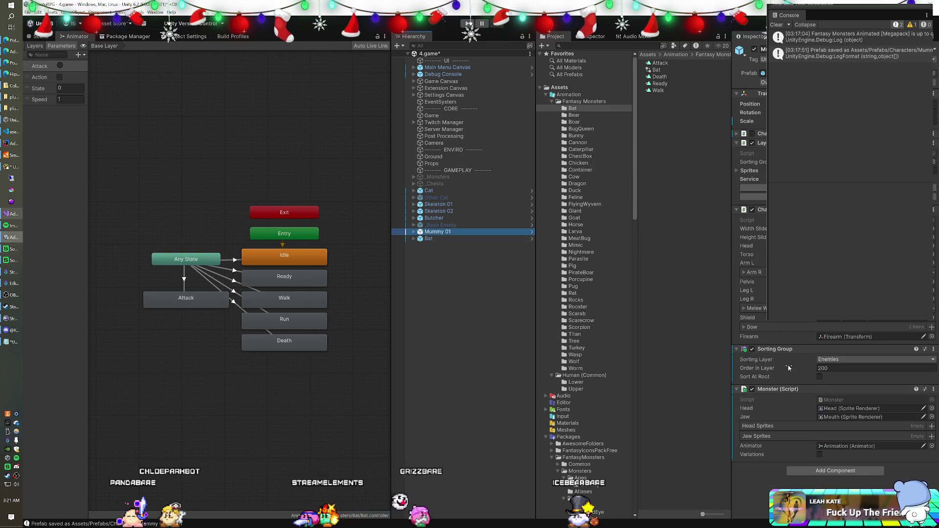
Step through Mummy 01's Animation, Body, Upper and Torso rig parts, then collapse it.
alt+click(414, 231)
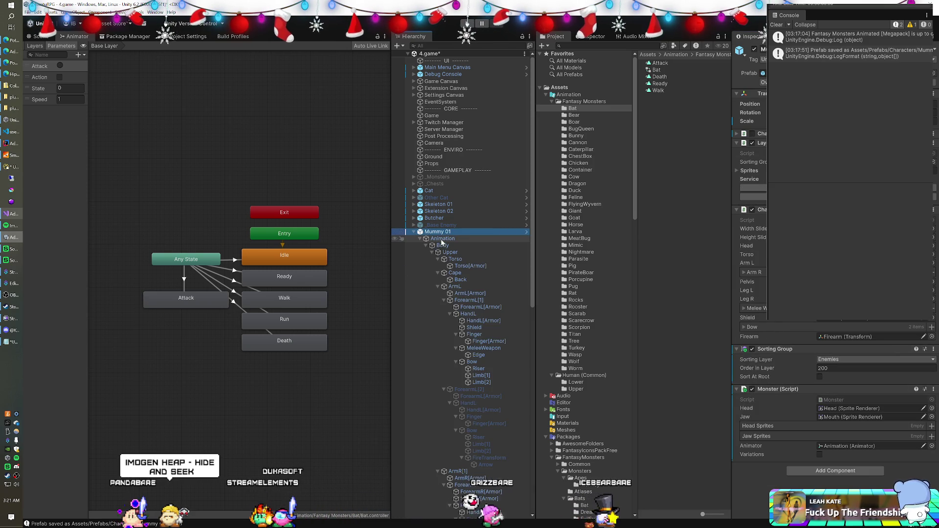
click(441, 239)
click(443, 246)
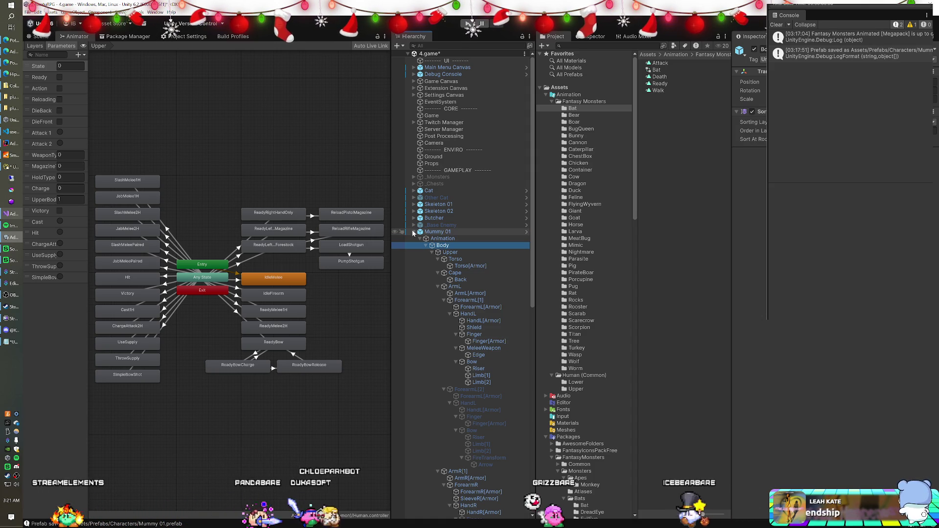
click(441, 252)
key(Down)
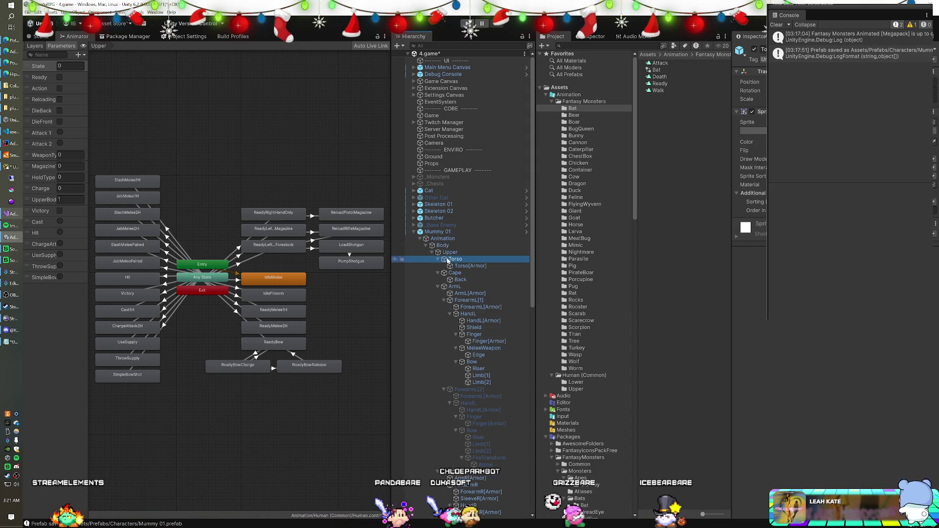
click(437, 231)
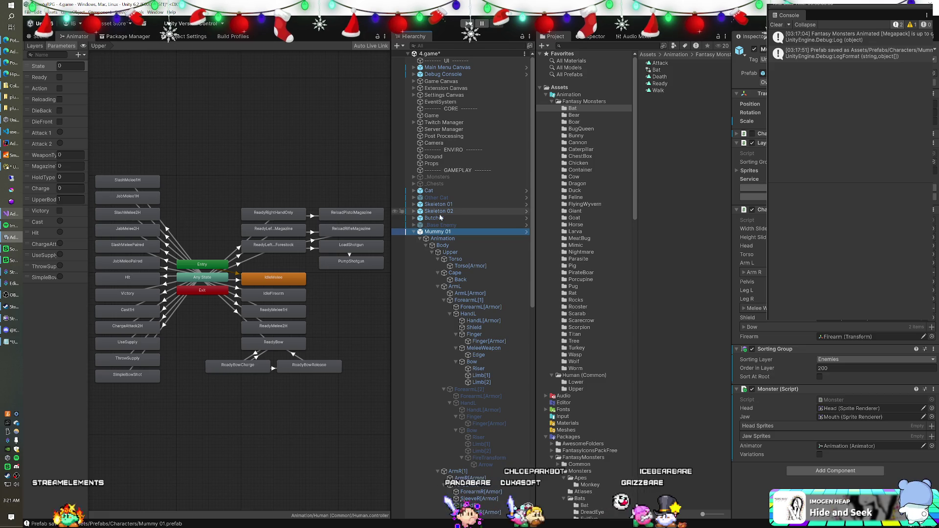
click(414, 232)
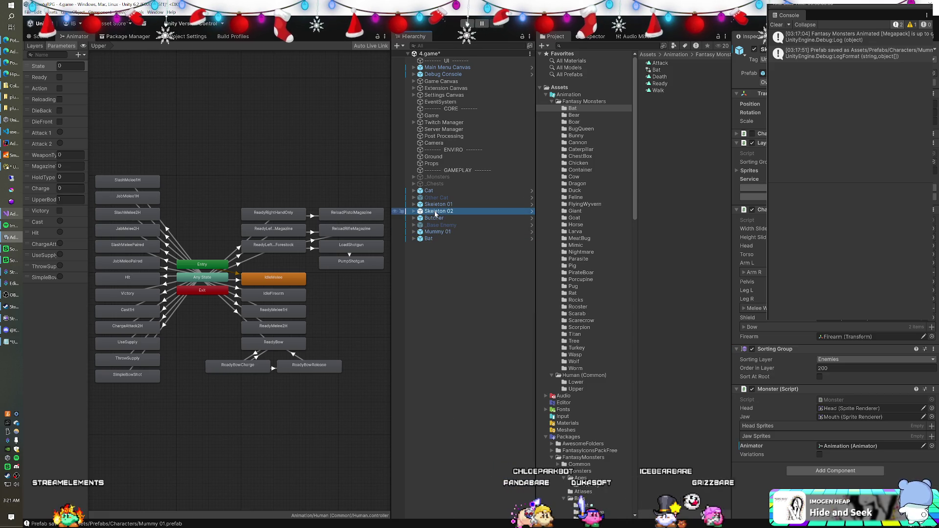
Compare the animator controllers of Skeleton 01, Cat, Butcher and Bat, ending on the Bat controller asset.
click(438, 206)
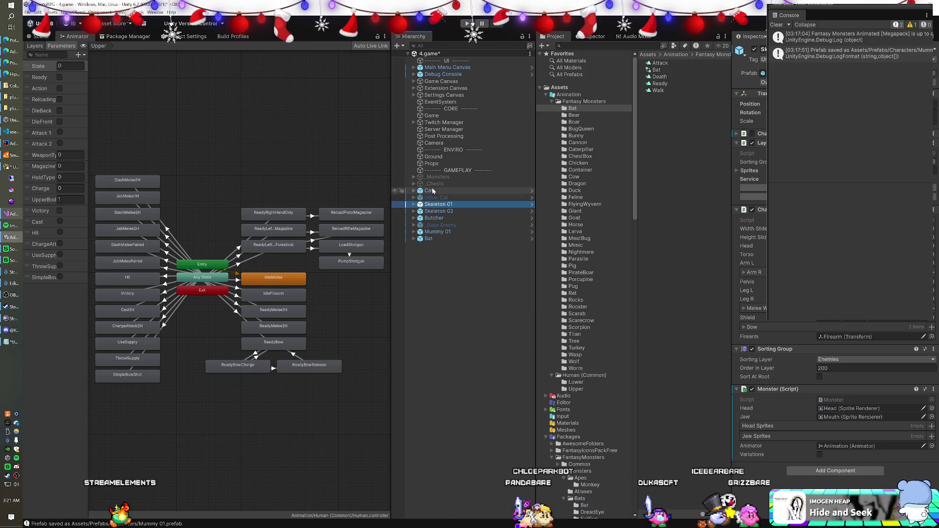
click(429, 191)
scroll(835, 339, down, 10)
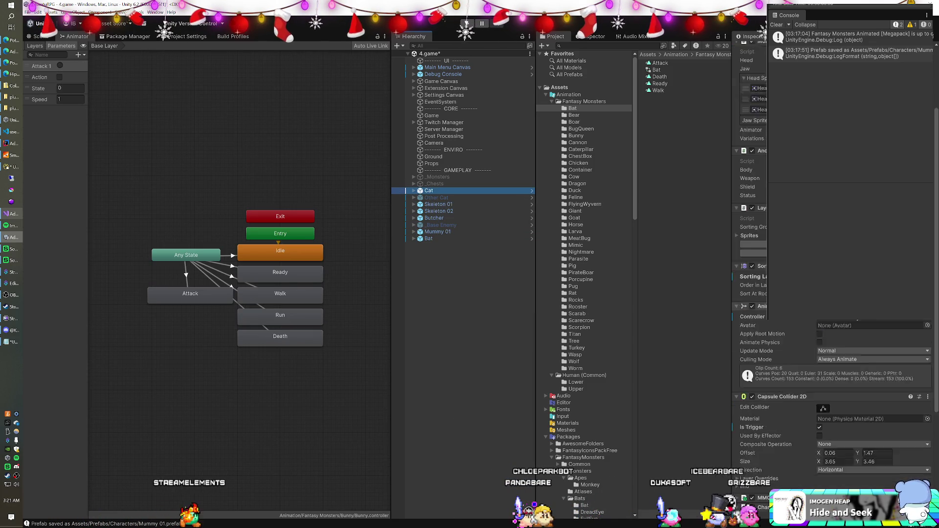
click(438, 217)
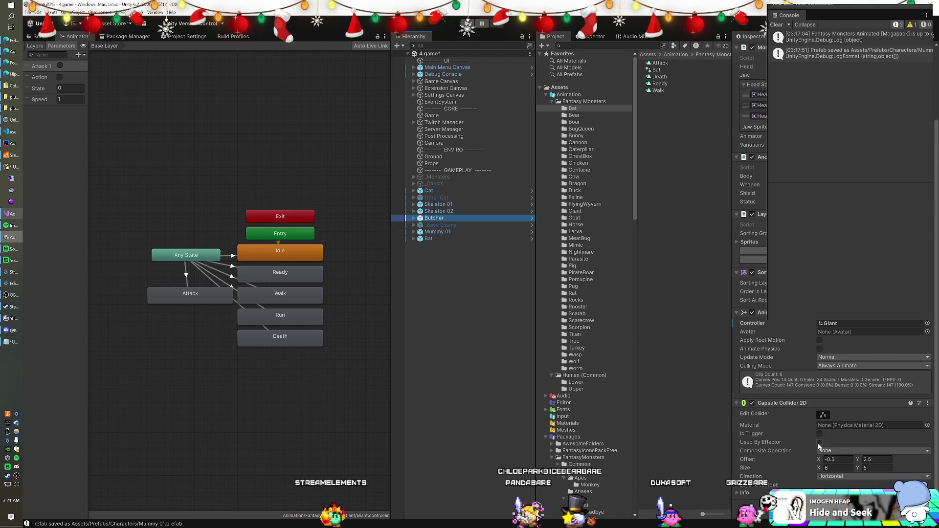
click(434, 240)
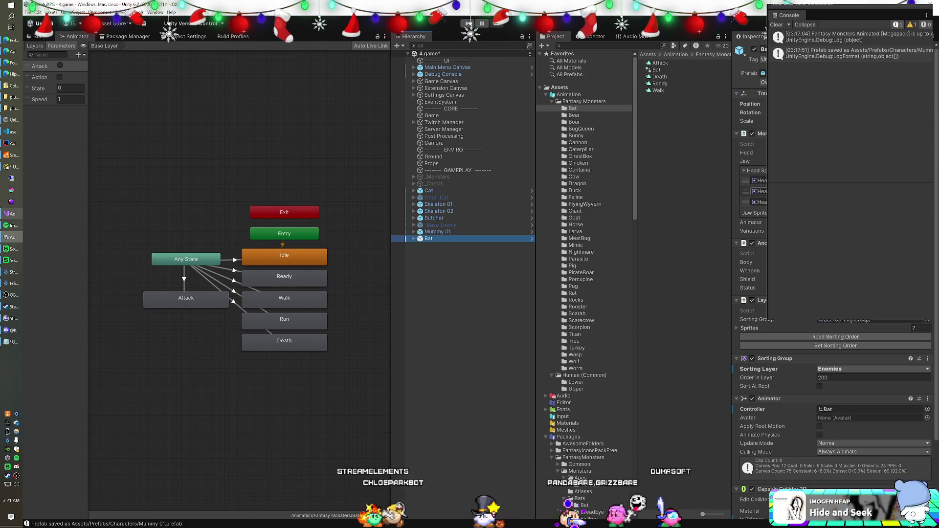
scroll(819, 346, down, 3)
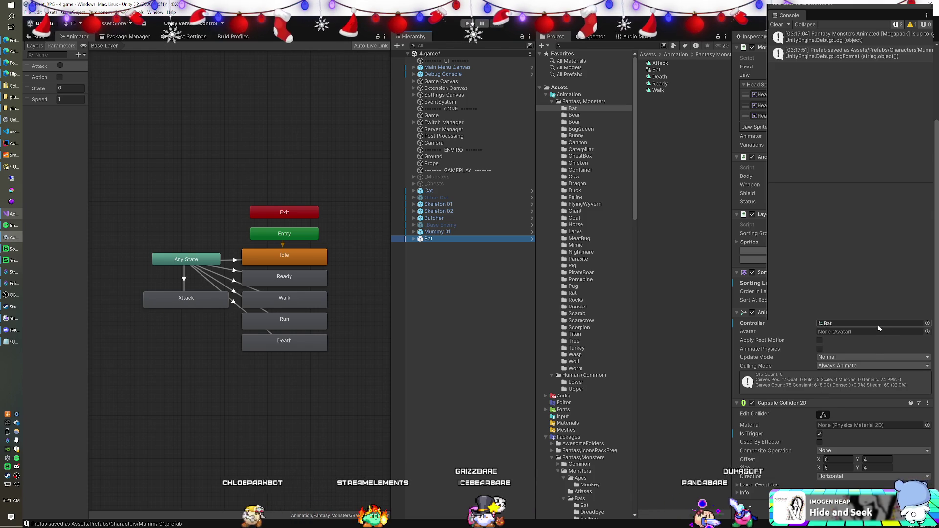
scroll(879, 328, up, 2)
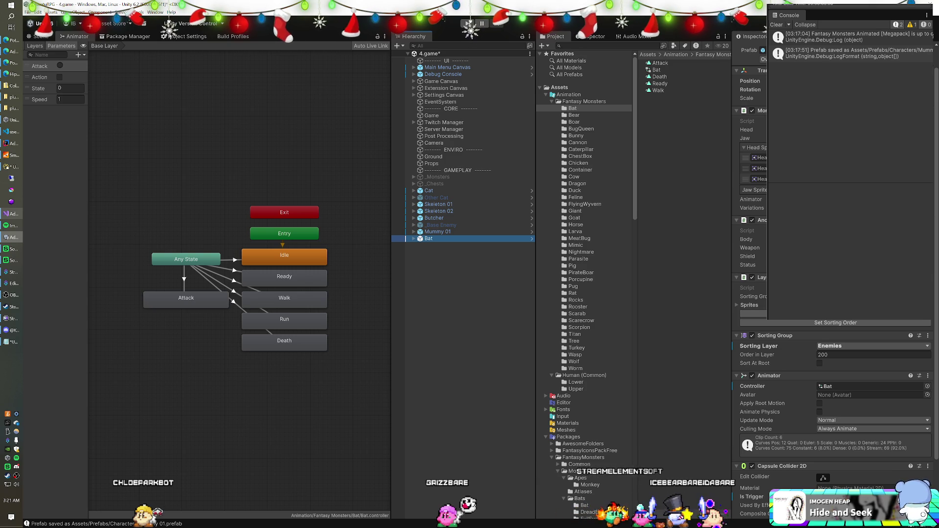
scroll(834, 342, down, 2)
scroll(833, 342, up, 3)
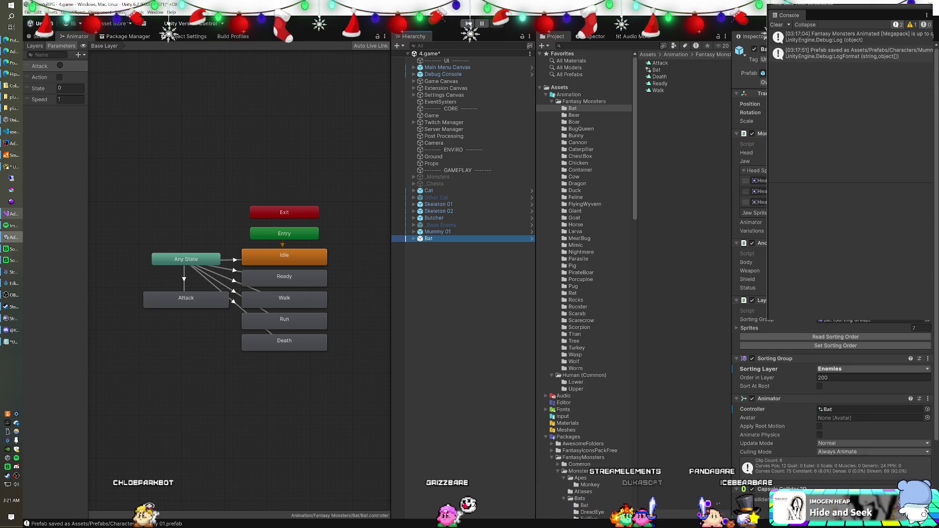
click(656, 70)
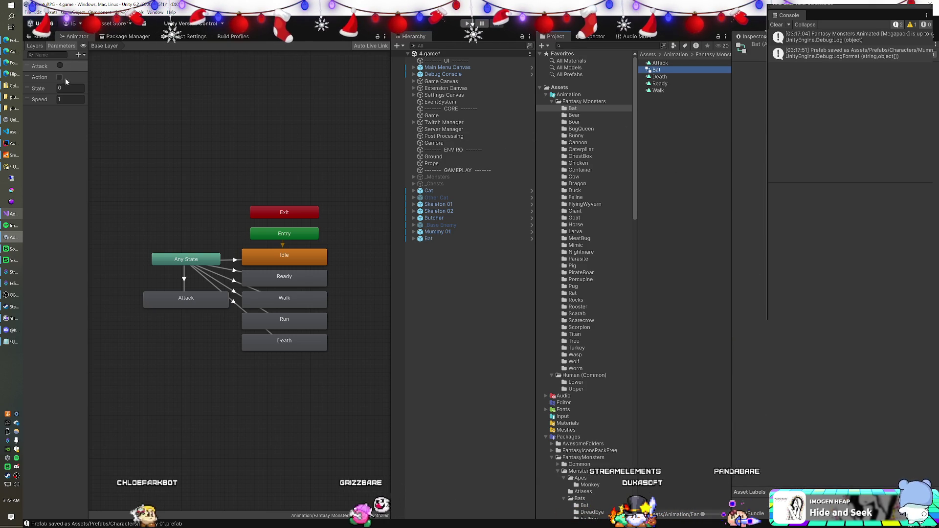
Select the Bat controller's Attack parameter and enter Play mode.
click(46, 66)
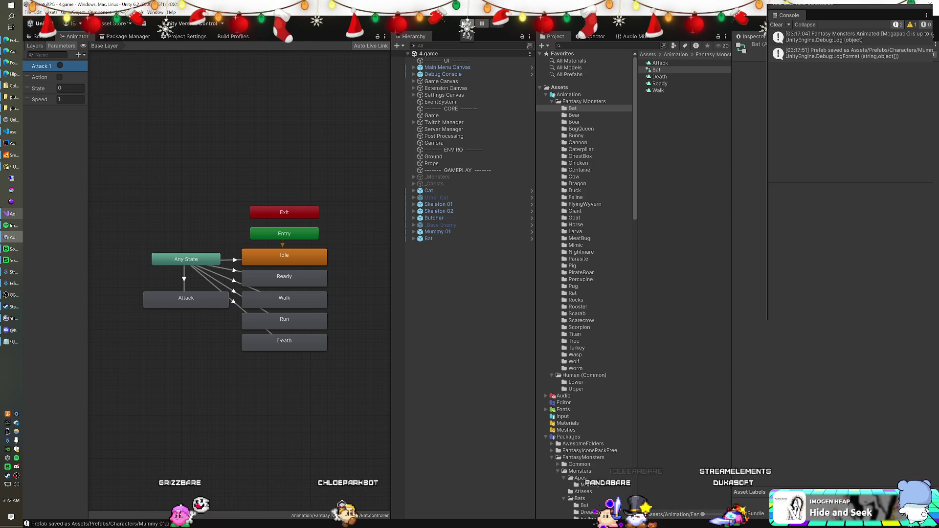
click(463, 23)
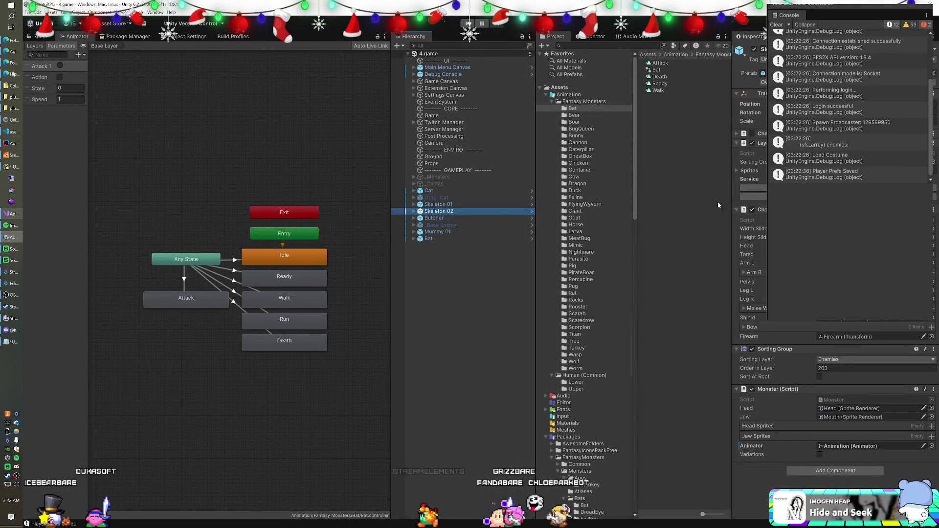
Check which Animator and Human controller Skeleton 02's Monster script uses.
click(837, 446)
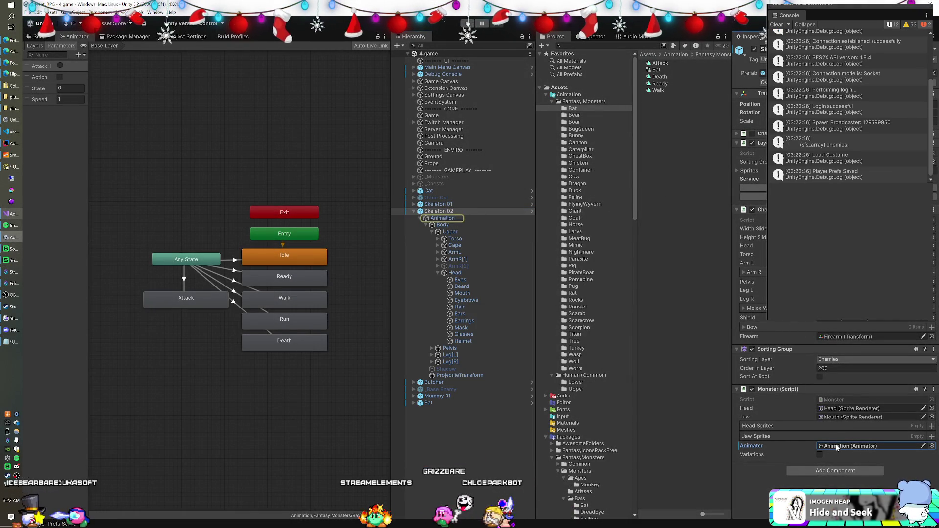
click(460, 220)
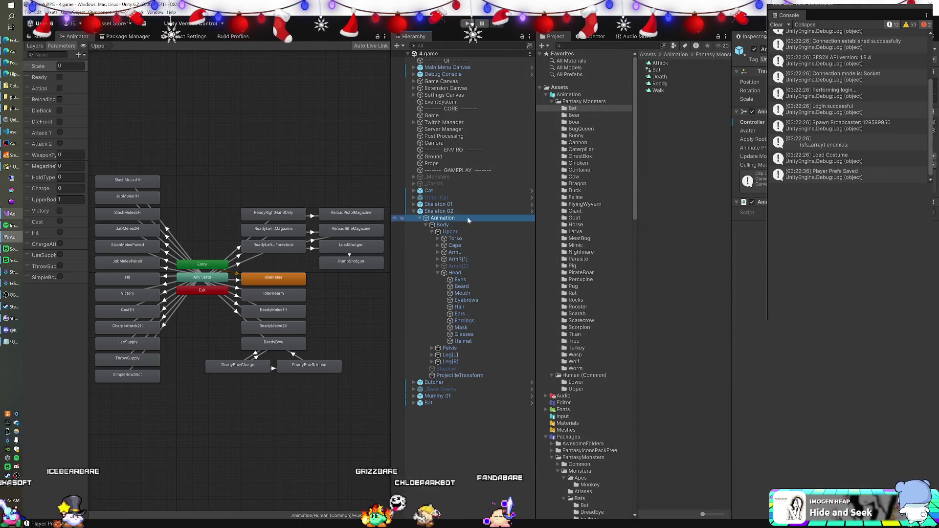
click(764, 122)
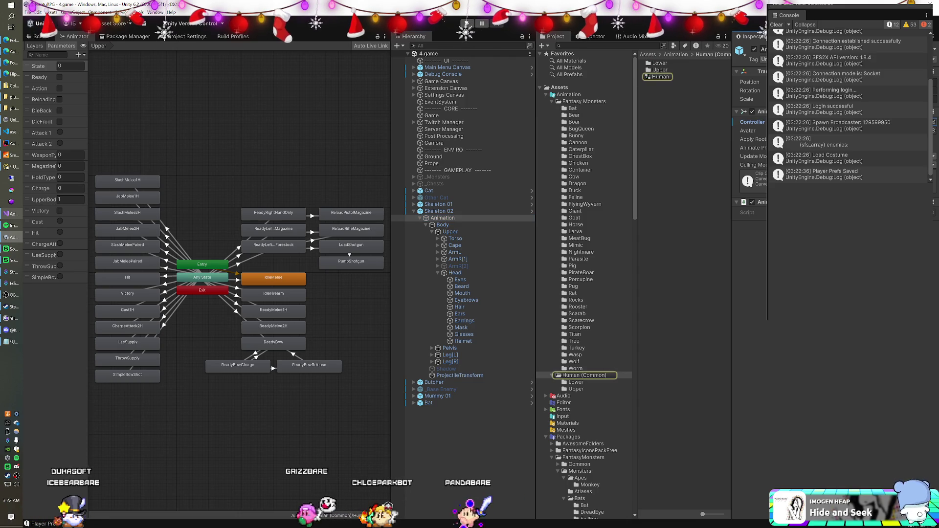
click(654, 77)
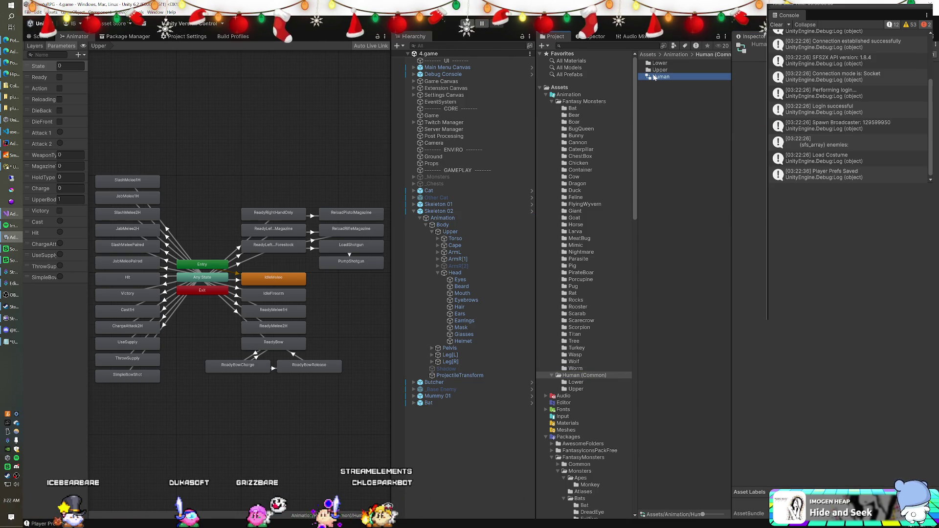
click(655, 77)
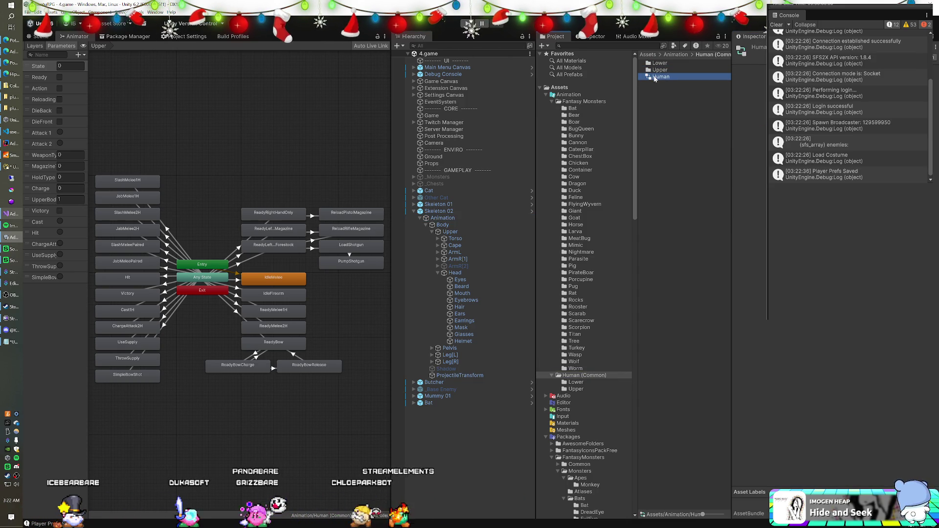
click(451, 212)
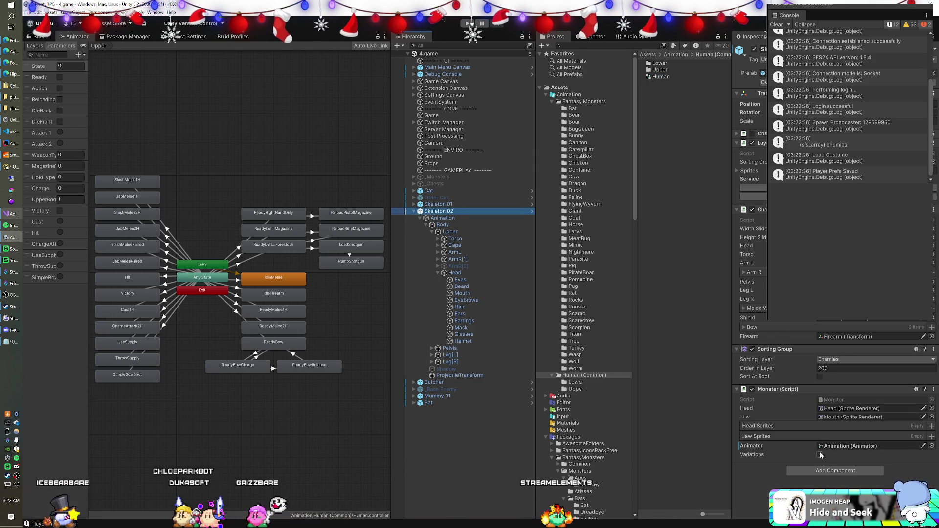
Assign Skeleton 01's Animation child to its Monster script's Animator field.
click(439, 204)
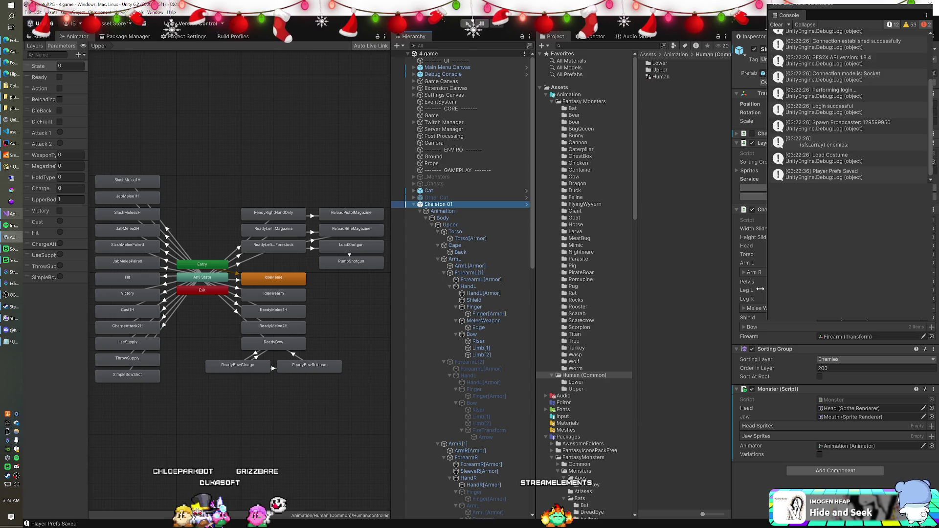
click(849, 446)
scroll(446, 230, down, 5)
scroll(448, 223, up, 5)
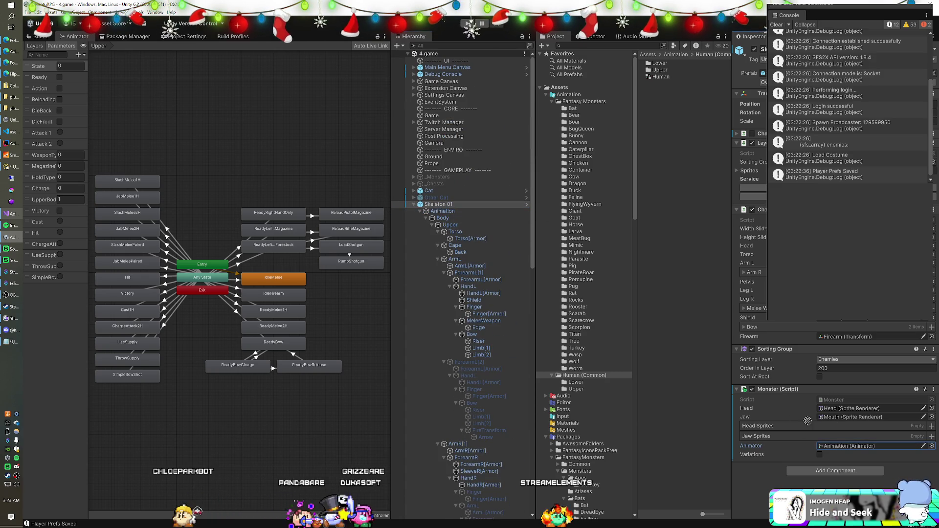
drag(840, 441, 847, 447)
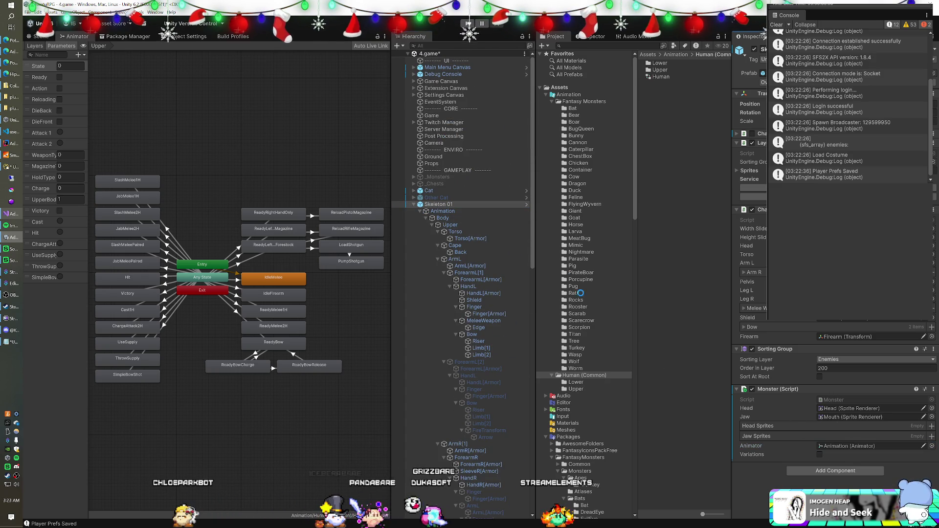
Save the 4.game scene, collapse Skeleton 02, and select Mummy 01 then Bat.
key(ctrl+s)
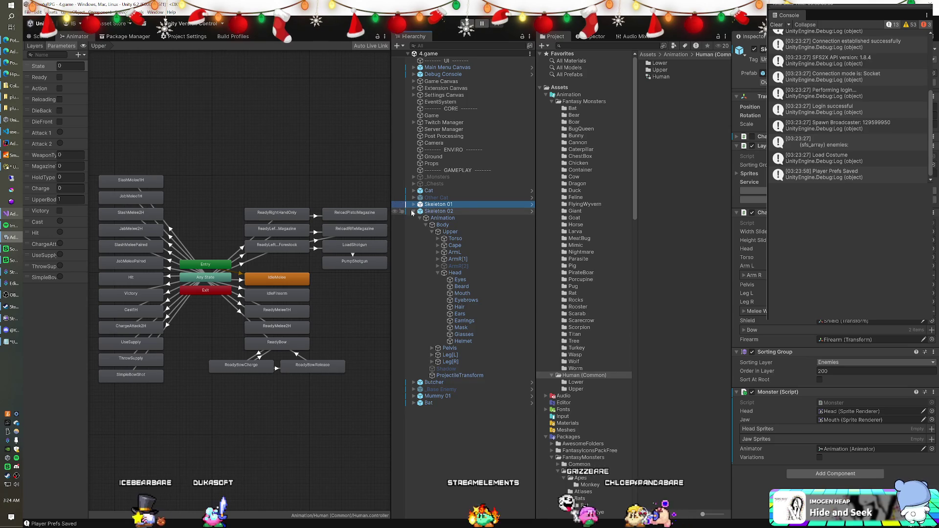
click(413, 212)
click(430, 232)
click(429, 239)
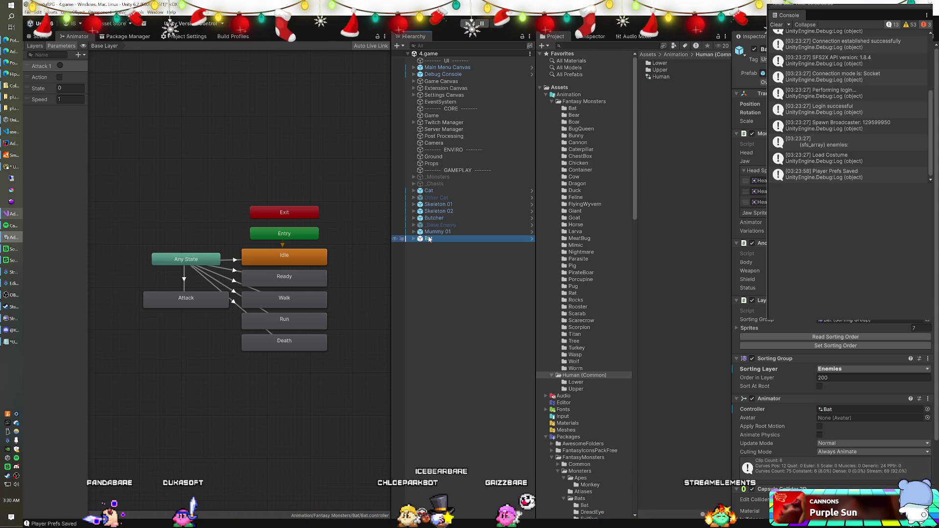
Deselect the Bat after reviewing its Idle, Ready, Walk, Run, Death and Attack states.
click(459, 289)
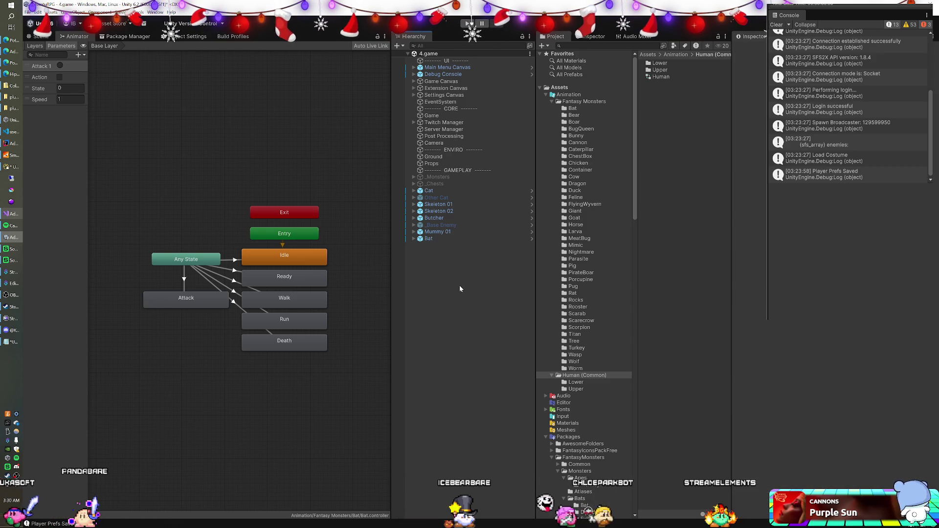
Inspect Skeleton 01 and Skeleton 02's components, then show the Packages folder contents.
click(460, 204)
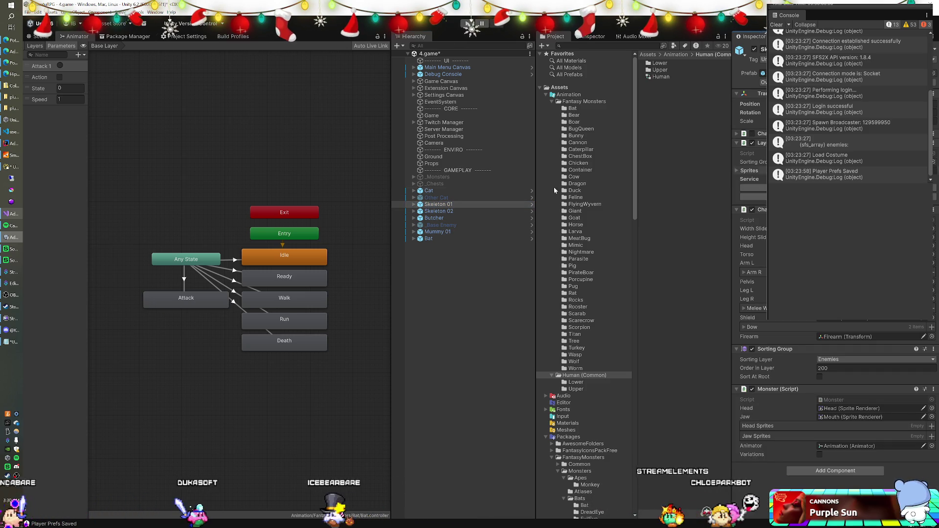
click(431, 212)
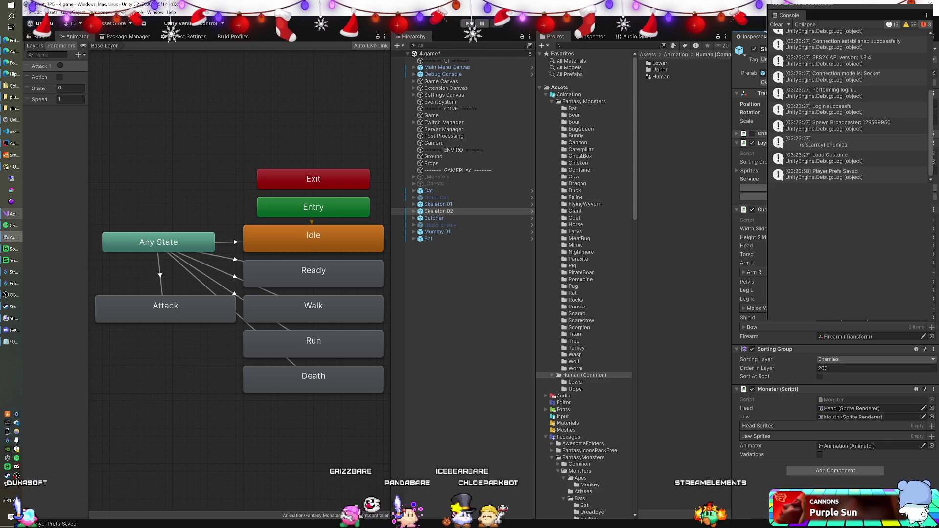
click(737, 133)
click(737, 133)
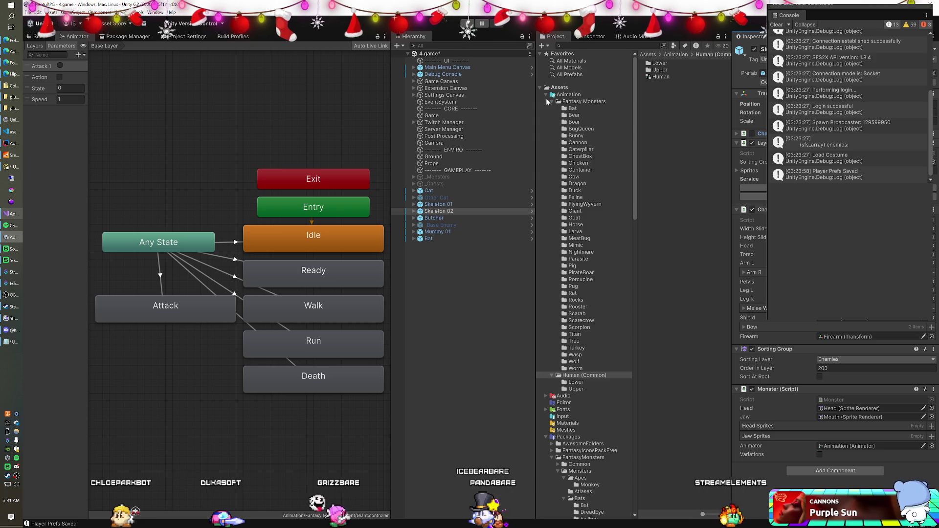
key(Left)
key(Left)
key(Left)
click(553, 143)
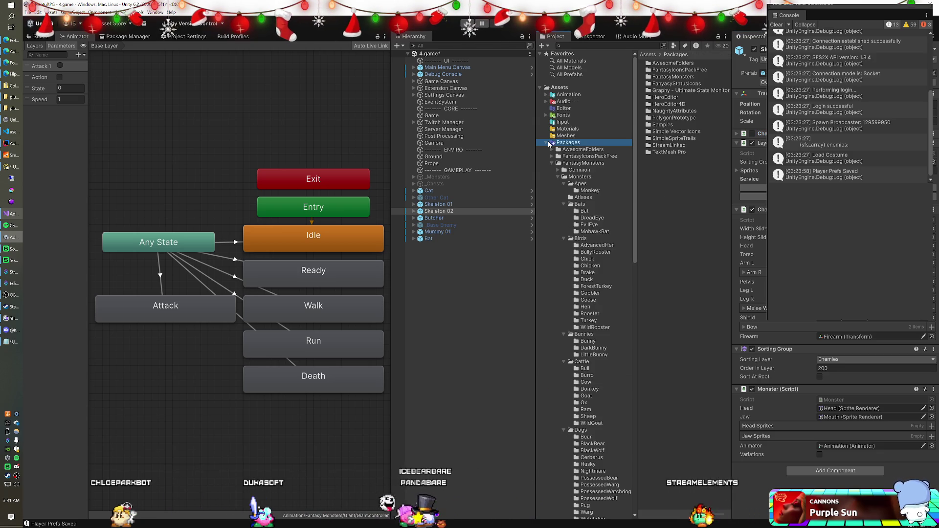
Drag the Skeleton 02 prefab from the Characters folder into the scene.
key(Left)
click(569, 171)
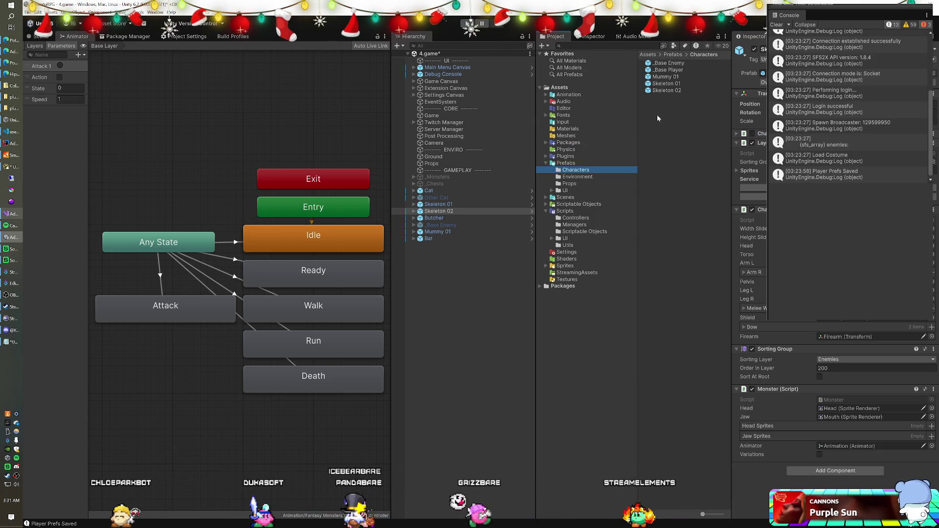
click(665, 91)
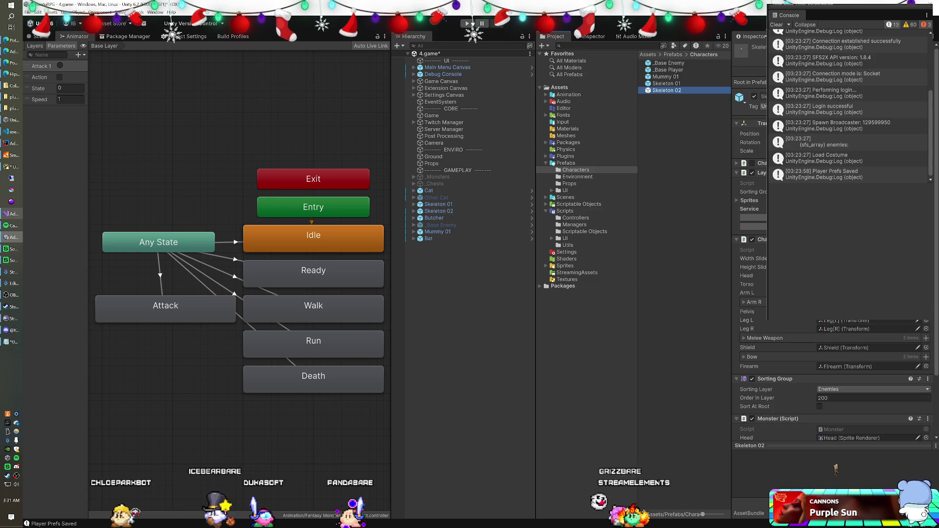
click(461, 212)
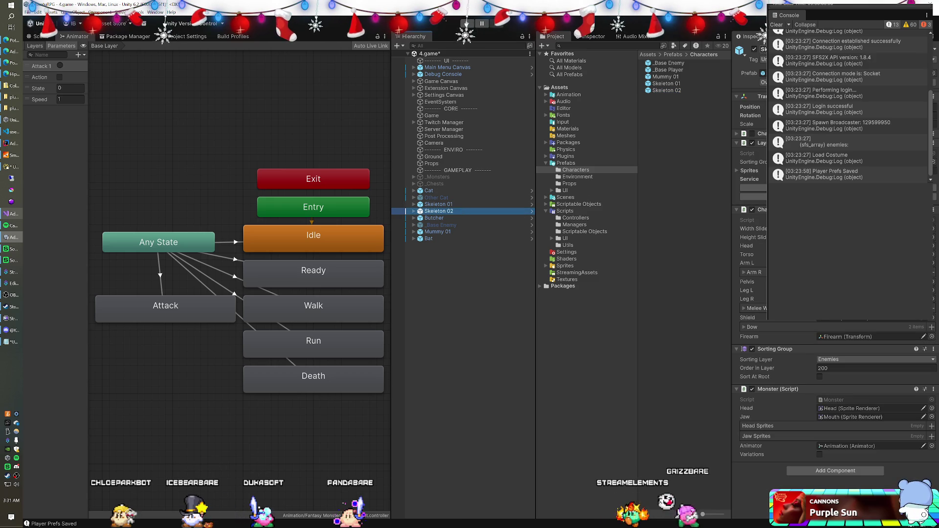
mouse_move(675, 91)
mouse_down()
mouse_move(443, 212)
mouse_move(438, 423)
mouse_up()
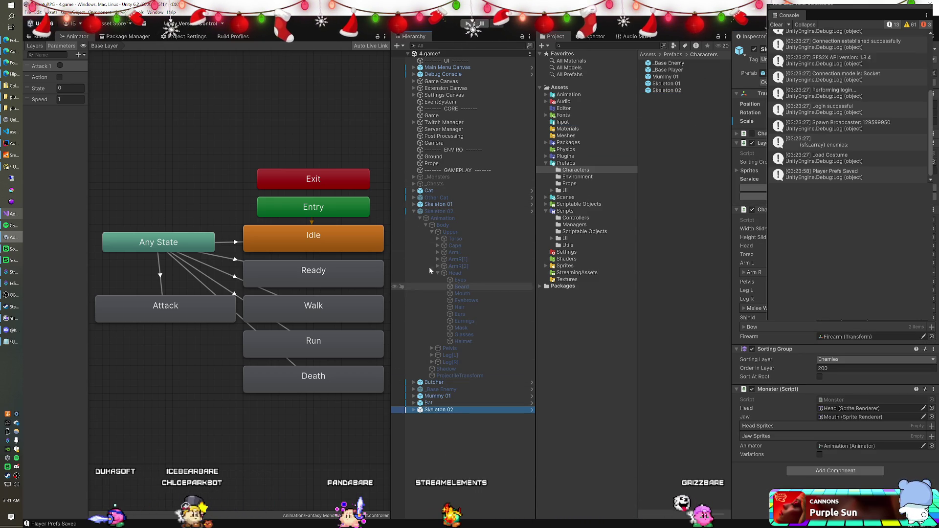
Select the newly added Skeleton 02 and start a Play test.
click(414, 212)
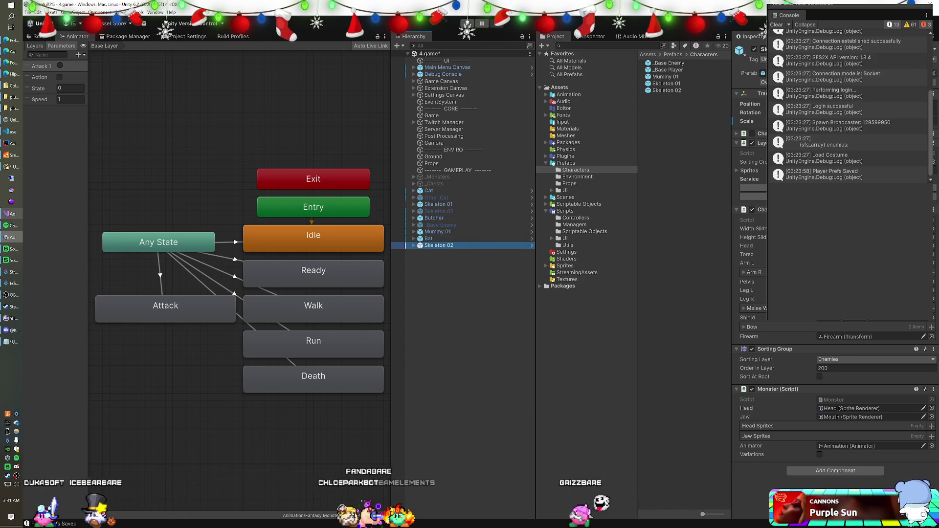
click(438, 212)
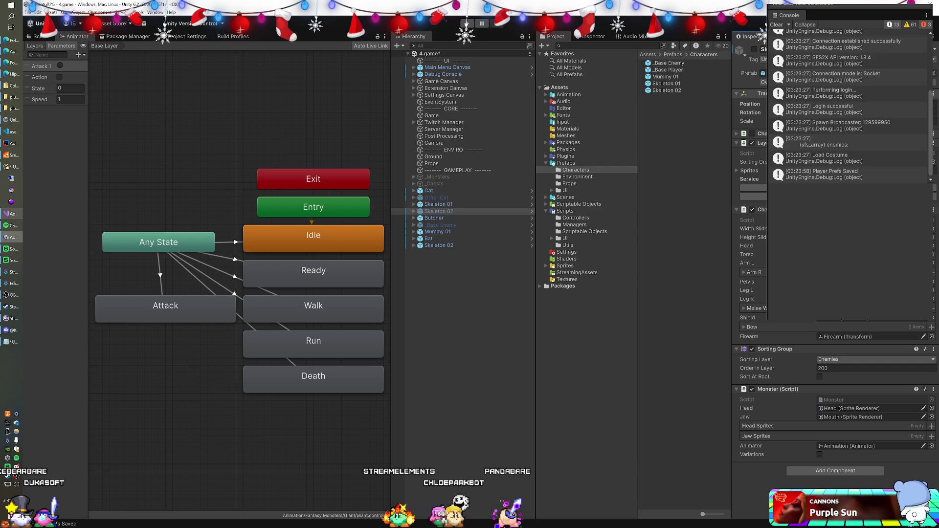
click(473, 246)
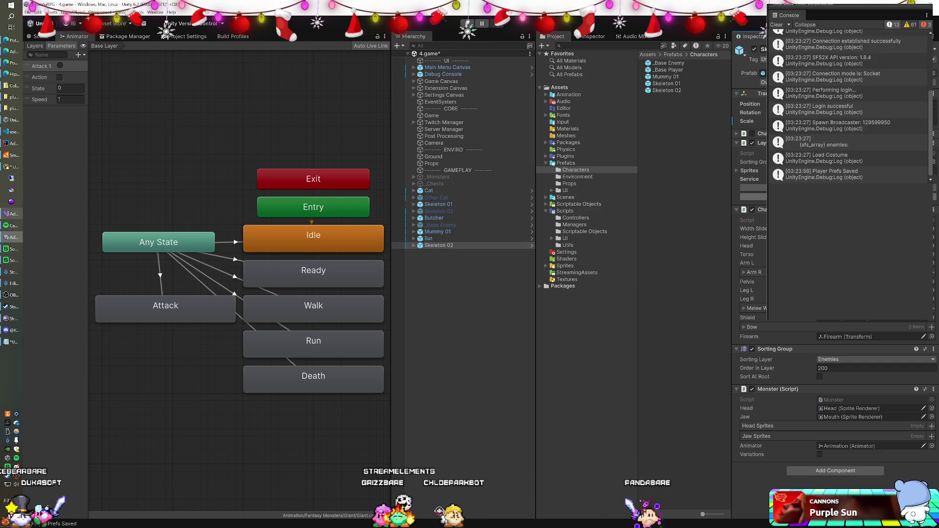
click(468, 23)
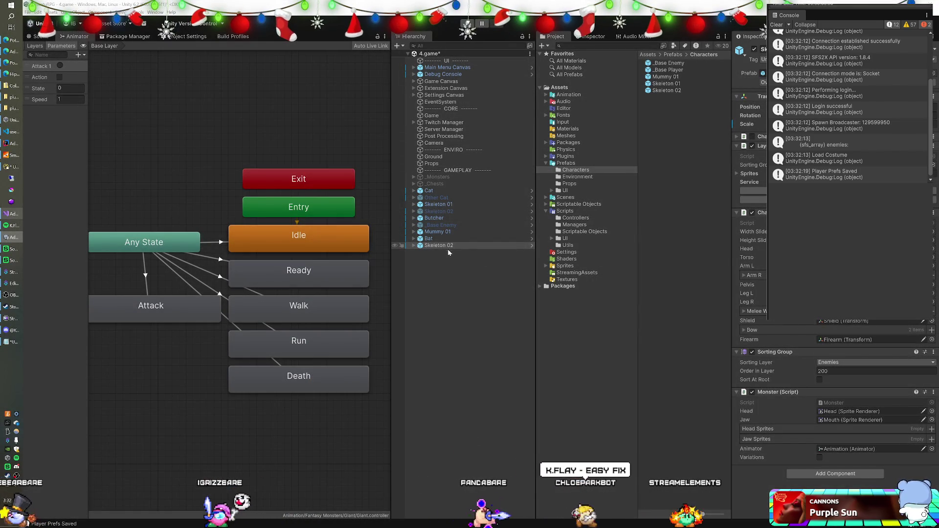
Select the new Skeleton 02 and bring up the options for its Scale value.
click(441, 256)
click(441, 247)
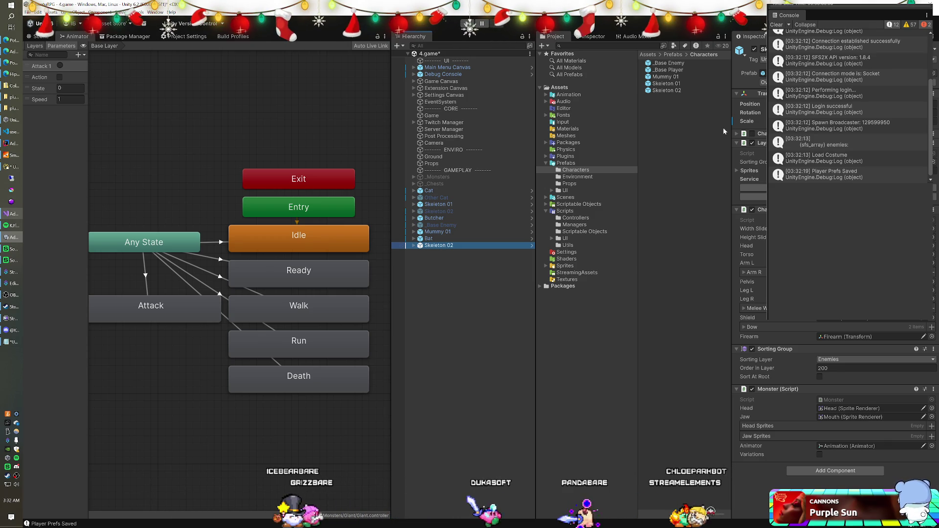
right_click(750, 125)
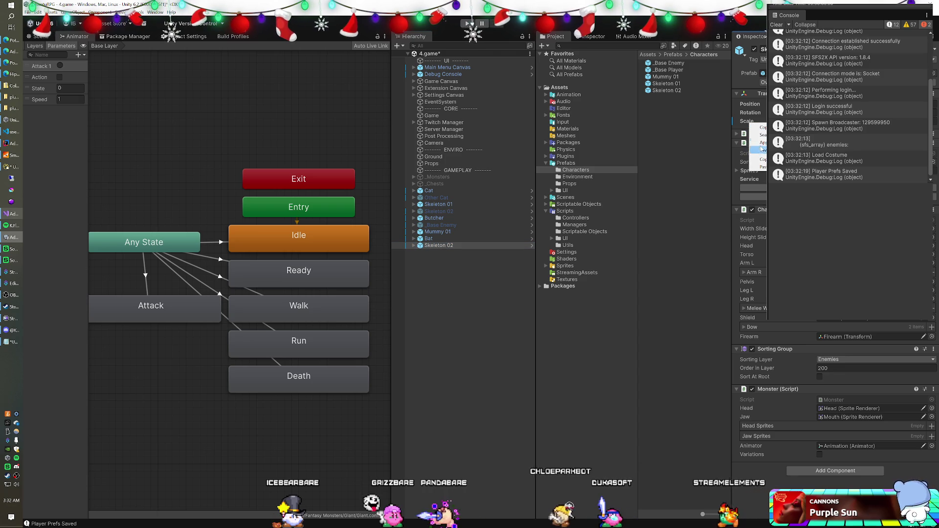
Delete the old greyed-out Skeleton 02 from the scene.
click(429, 238)
click(436, 212)
key(Delete)
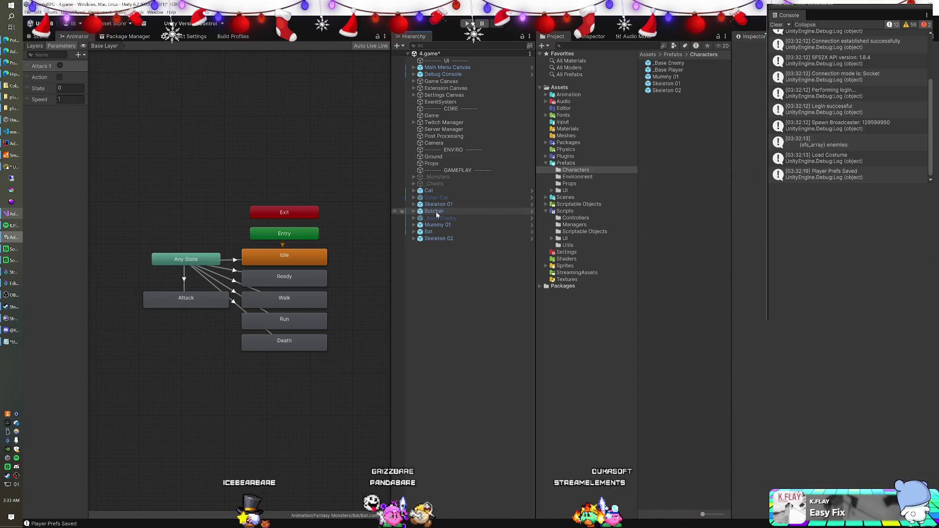
Check Other Cat and Skeleton 01, then search the project for 'undead'.
click(438, 198)
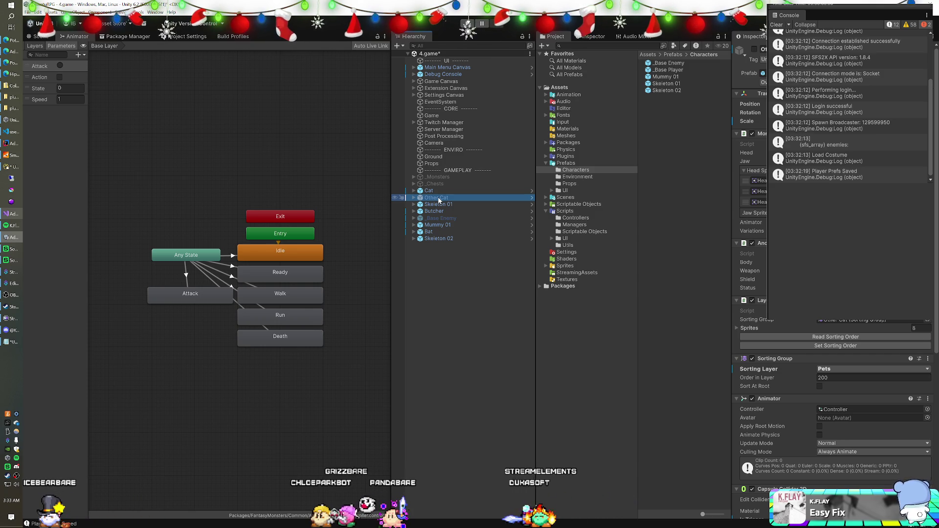
click(440, 204)
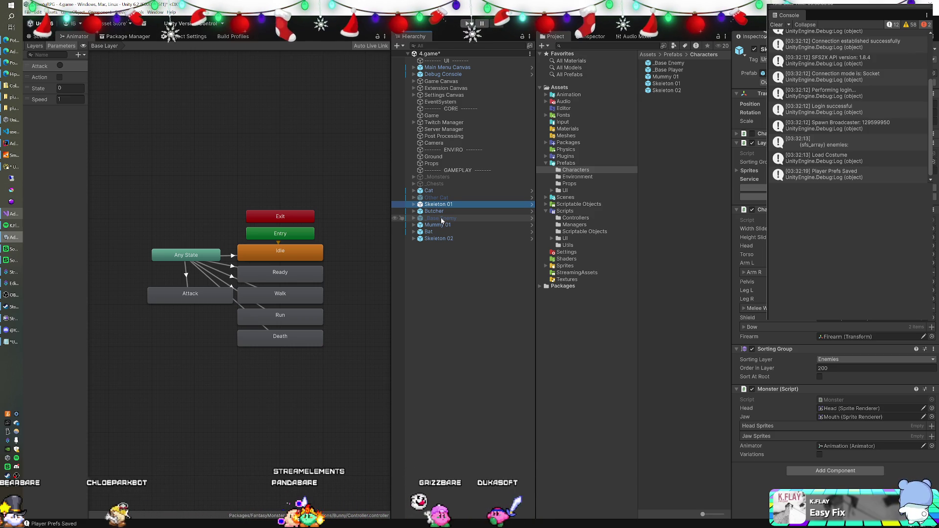
click(607, 46)
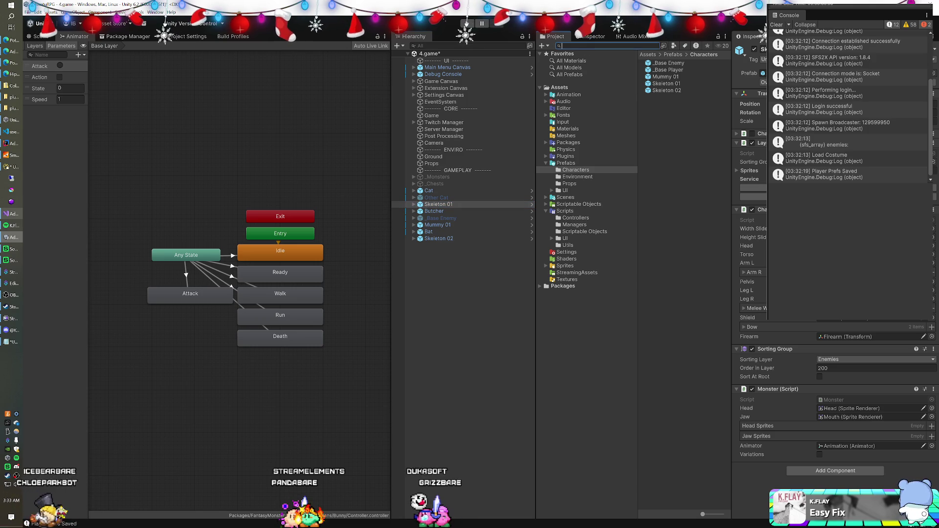
text(undead)
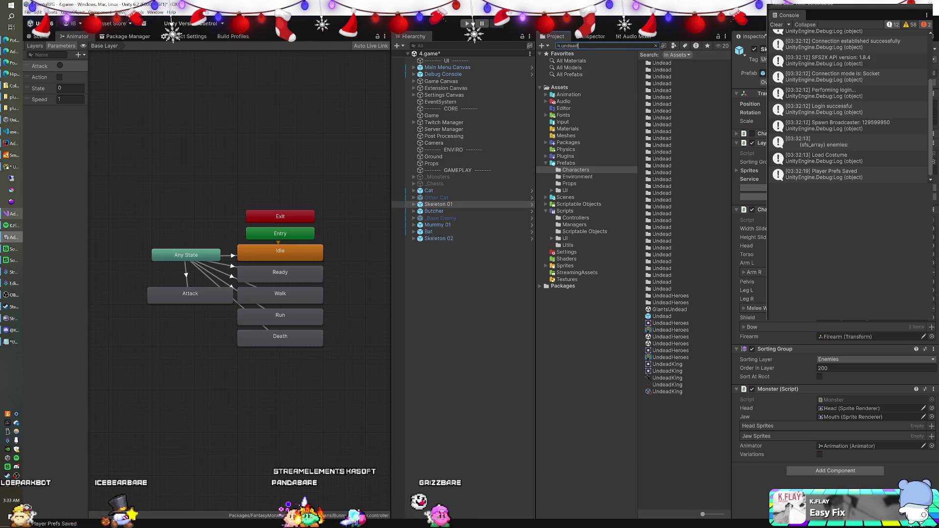
Open the UndeadHeroes scene, saving the 4.game changes, and run it.
double_click(664, 337)
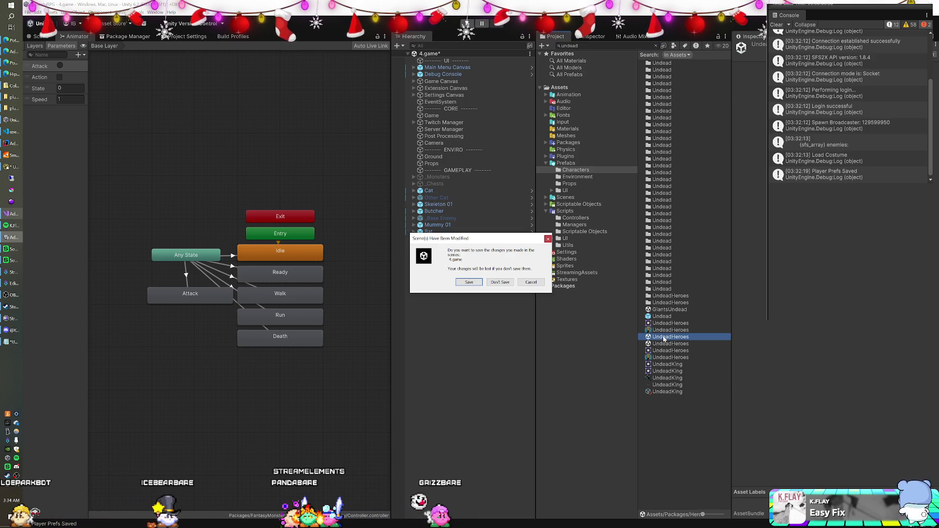
click(479, 283)
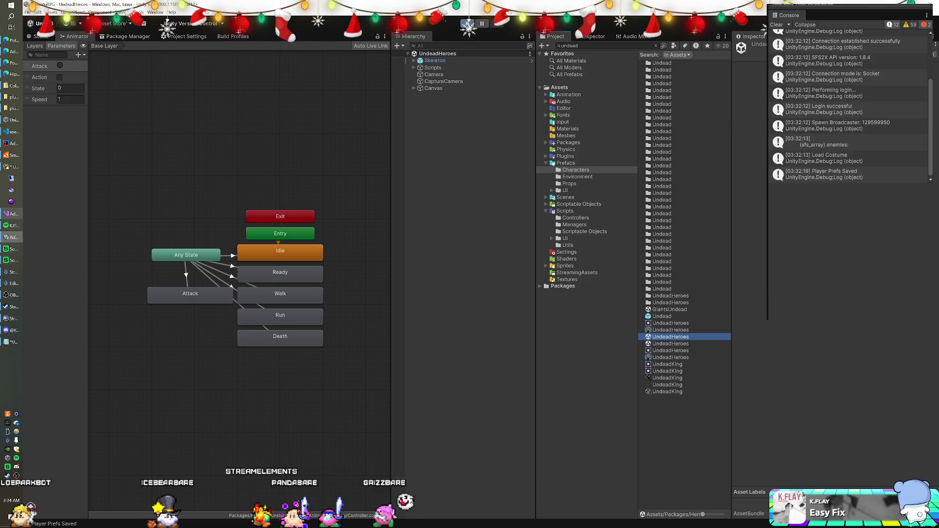
click(468, 23)
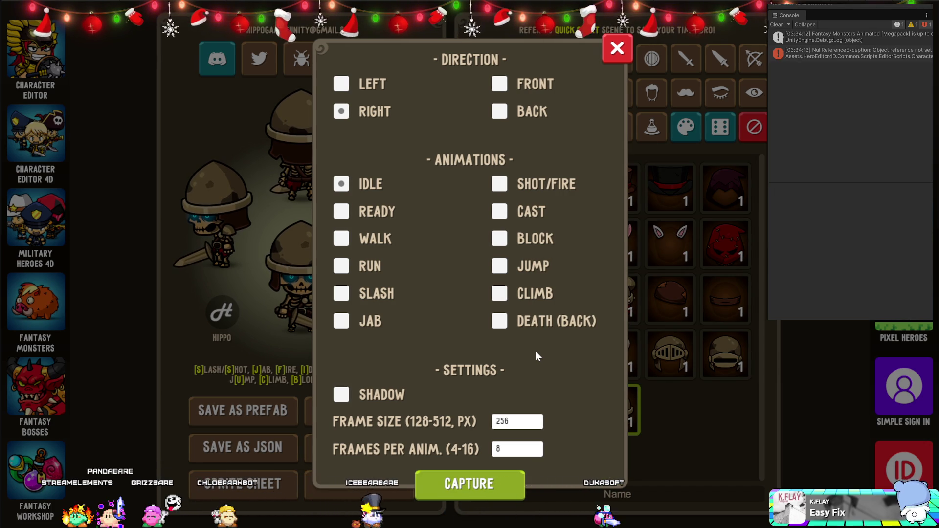
Inspect the NullReferenceException while swapping the skeleton between the dark hood and tan helmet.
click(616, 49)
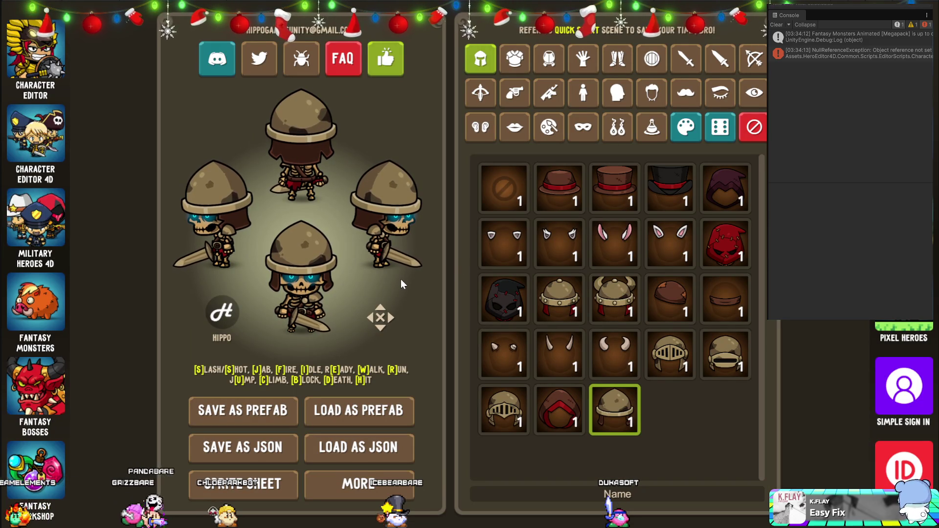
click(843, 58)
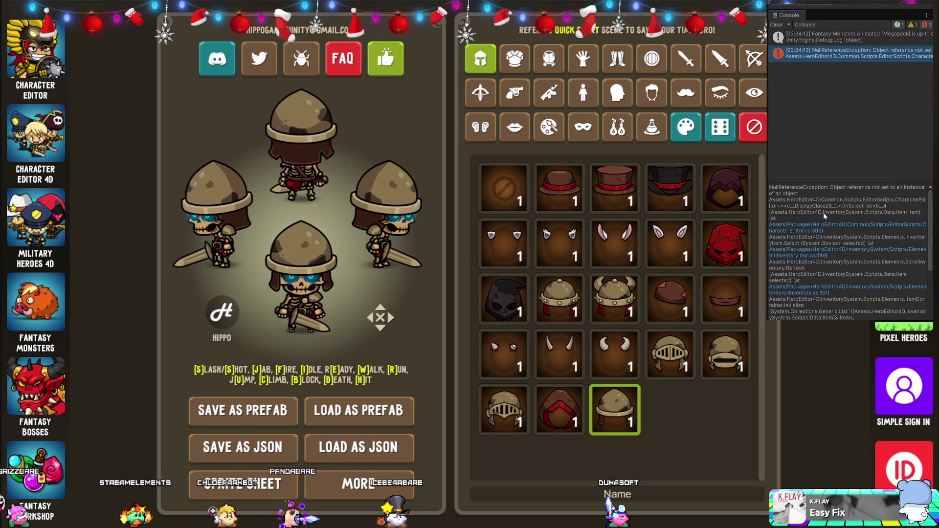
click(508, 304)
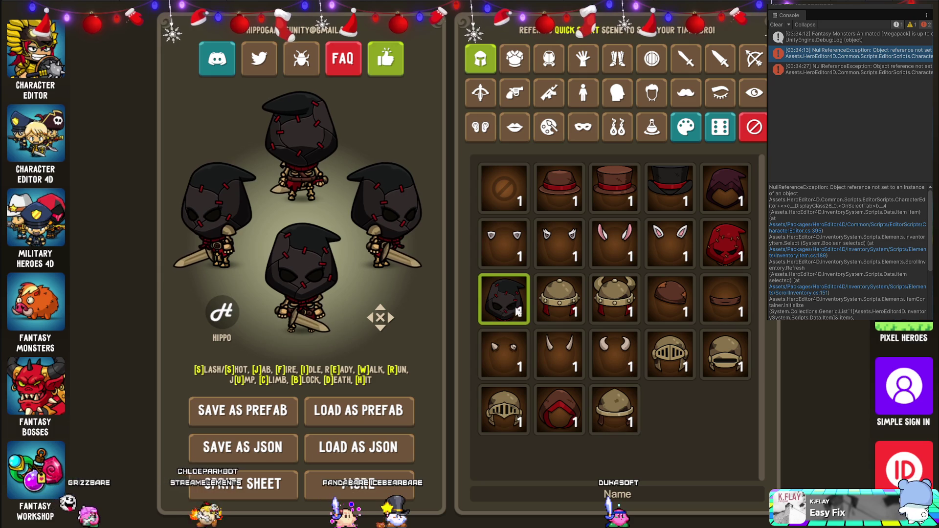
click(604, 397)
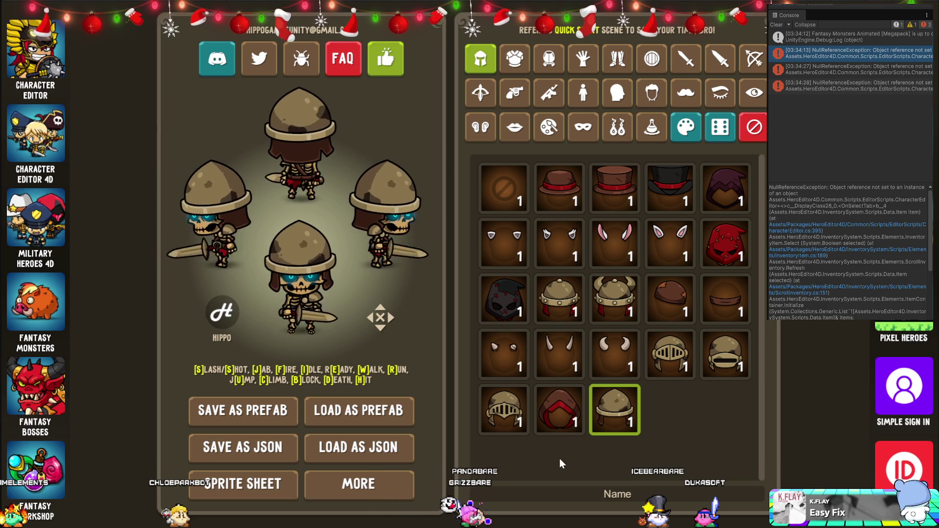
click(243, 484)
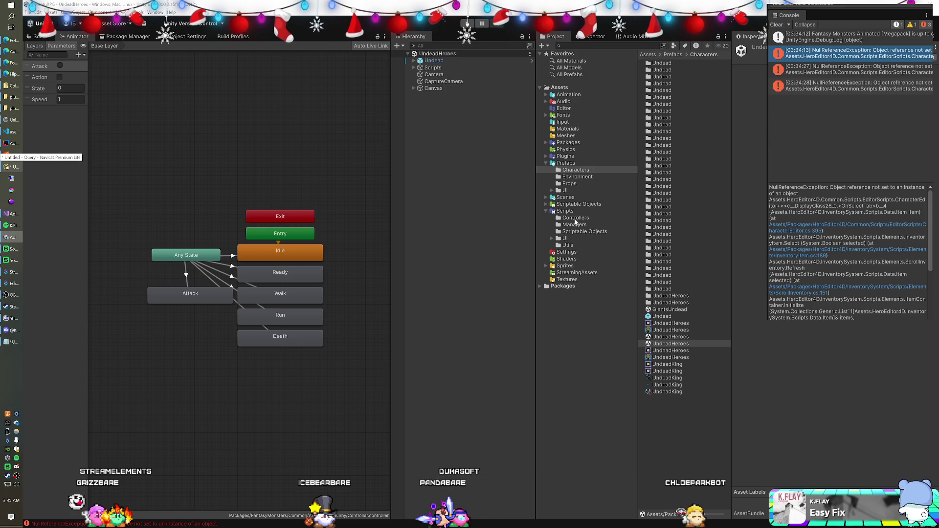
click(568, 198)
Reopen the 4.game scene and browse to the Scripts/Managers folder.
double_click(662, 70)
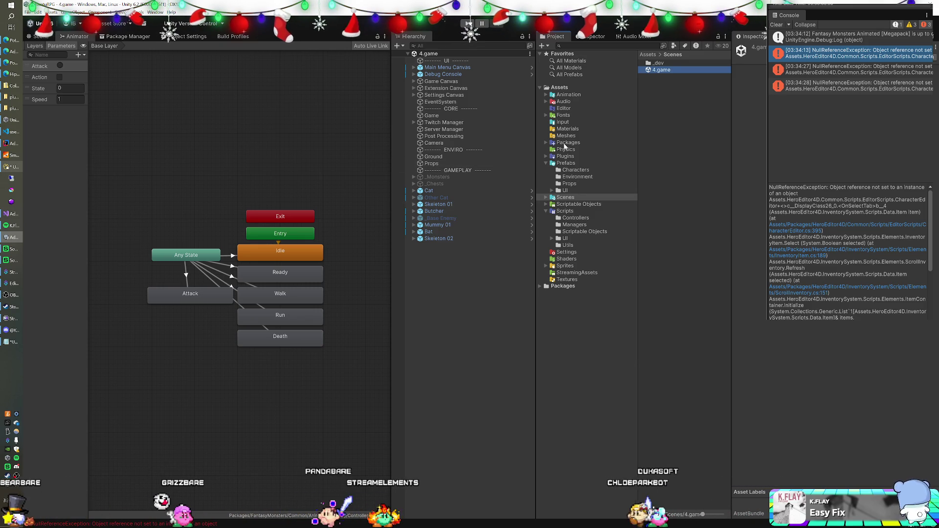
click(559, 87)
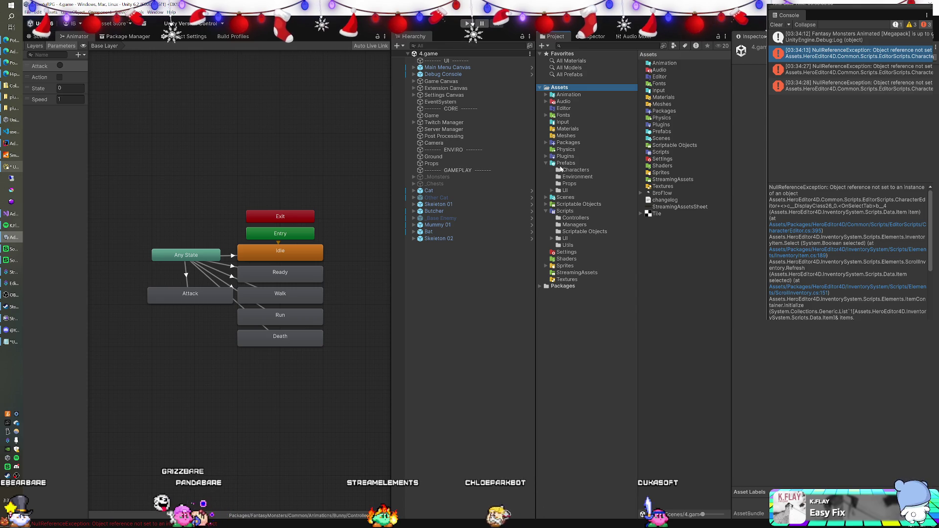
click(567, 226)
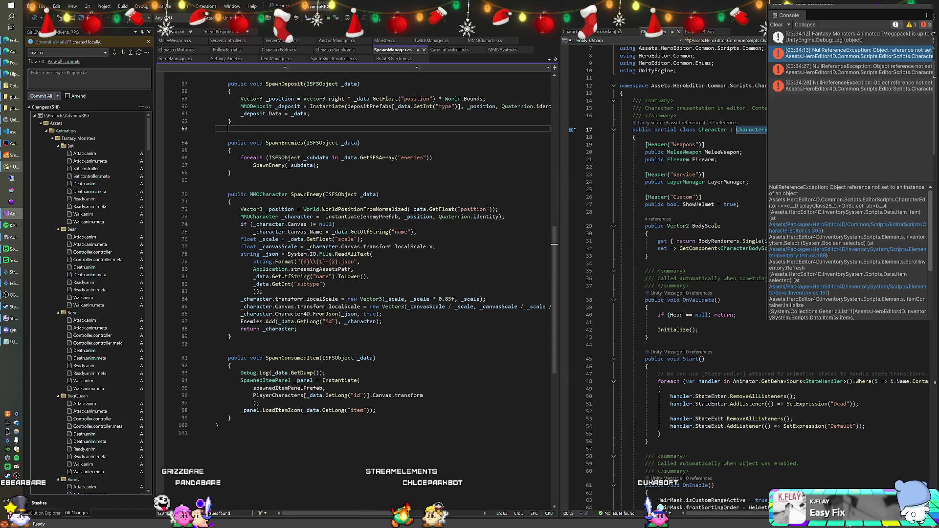
Scroll through the SpawnManager.cs code to review it.
scroll(382, 294, up, 8)
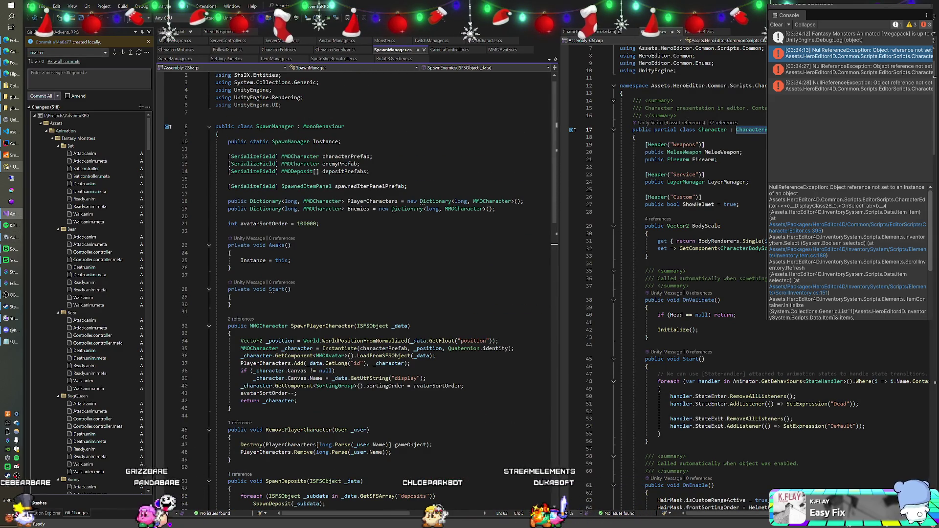
scroll(381, 294, down, 7)
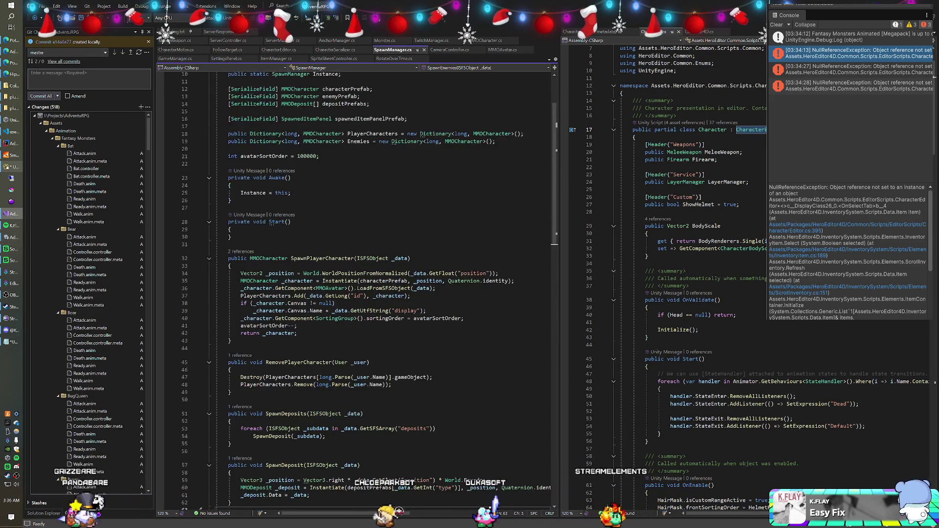
scroll(382, 294, up, 5)
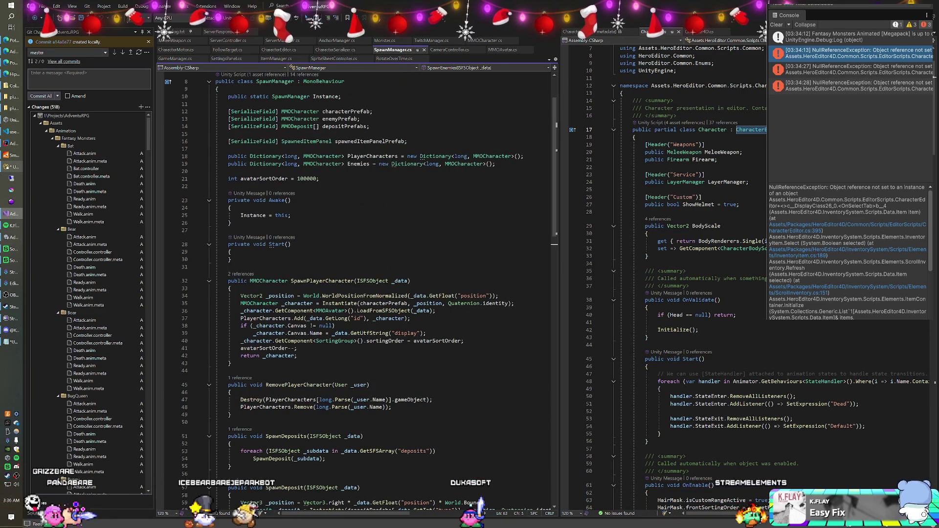
scroll(357, 289, down, 5)
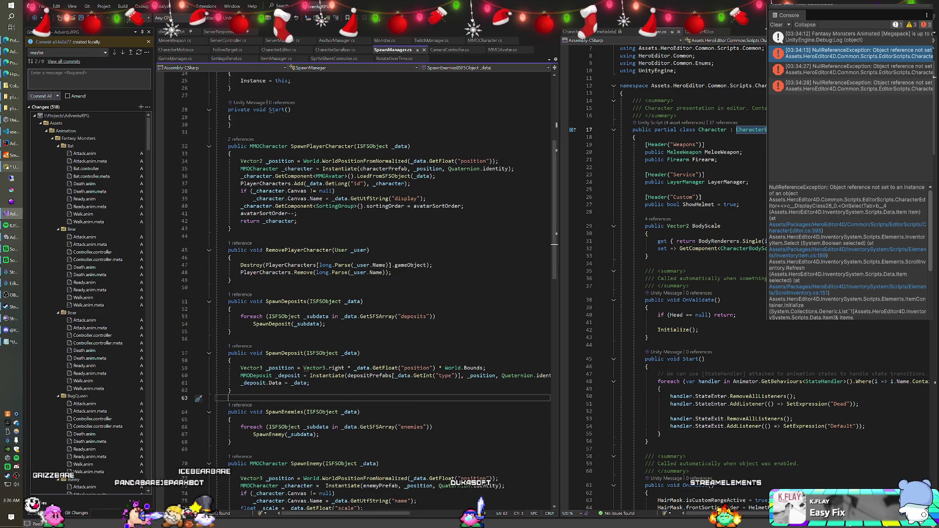
scroll(357, 294, down, 2)
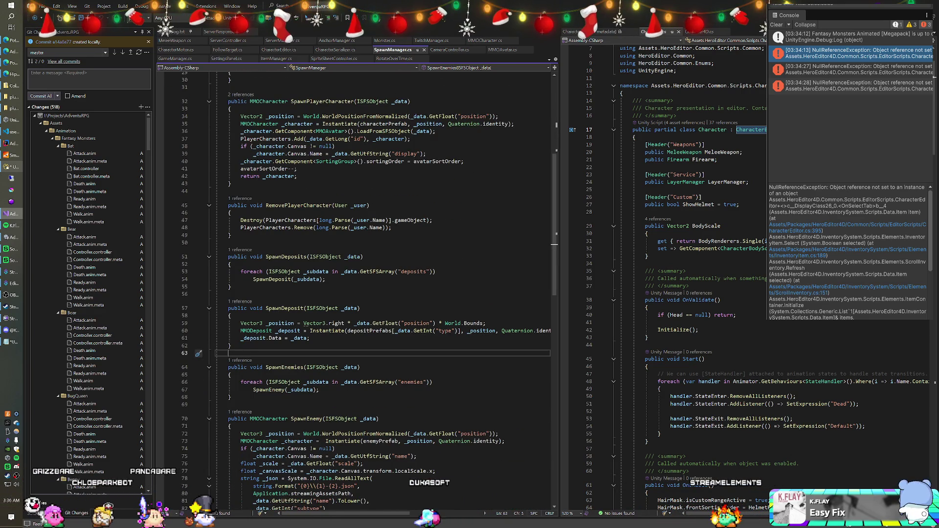
Look over MMOCharacter.cs, then change the changelog's top entry from v0.8.3b to v0.8.3c.
click(480, 40)
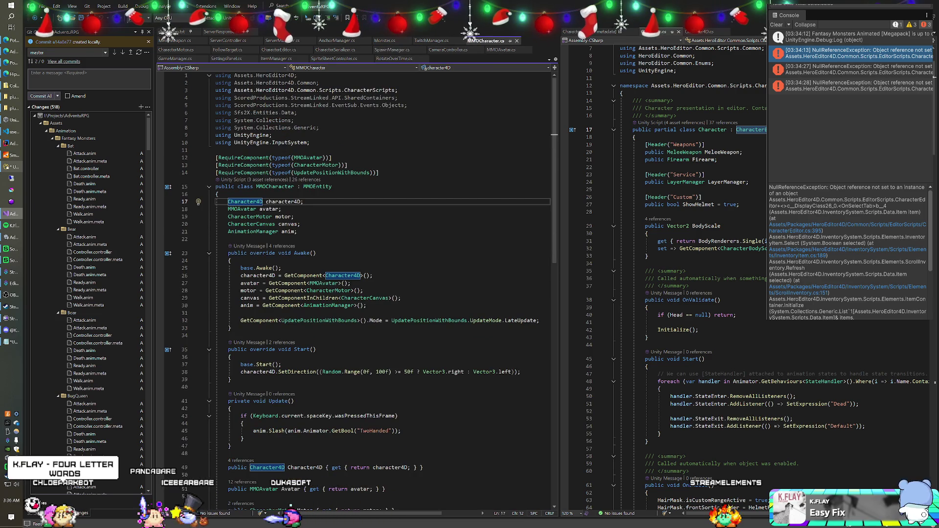
scroll(245, 179, down, 1)
scroll(357, 288, down, 1)
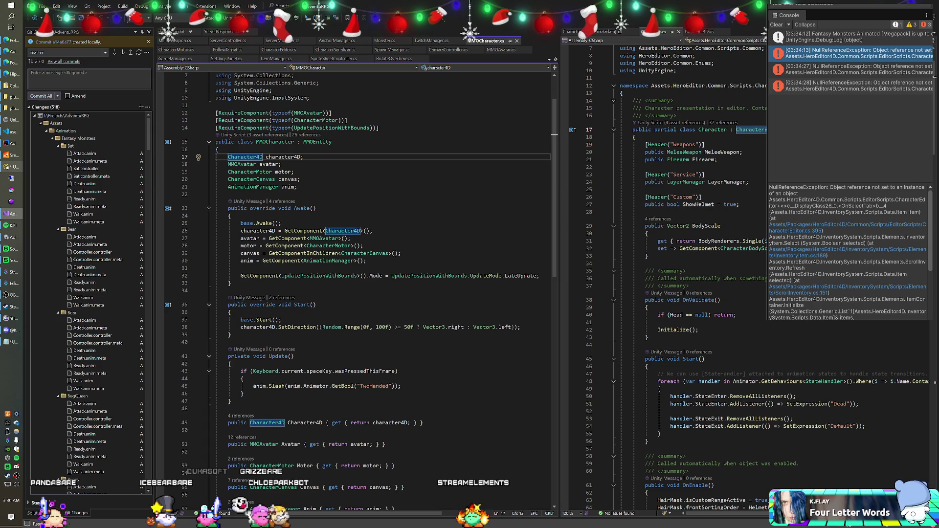
key(ctrl+Tab)
click(246, 65)
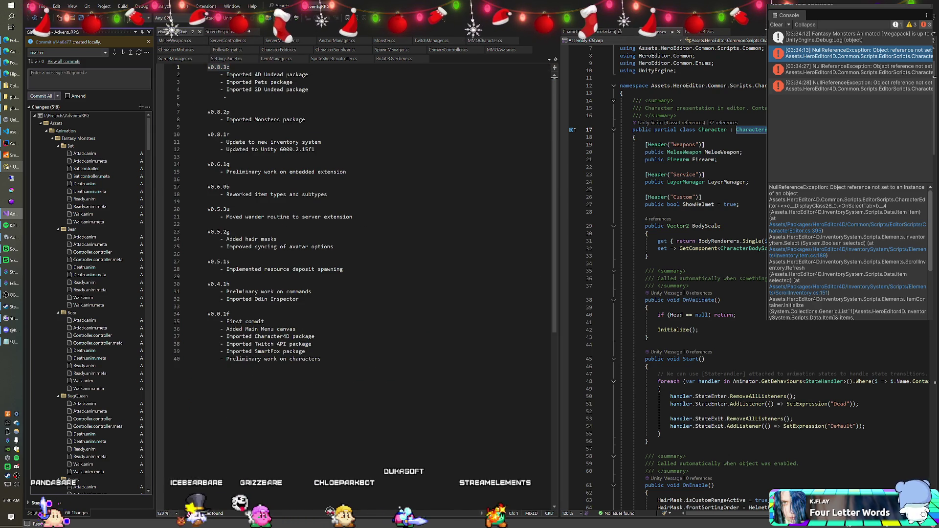
Commit all changes with the message v0.8.3c and push them to origin/master.
click(146, 88)
key(ctrl+v)
key(ctrl+Return)
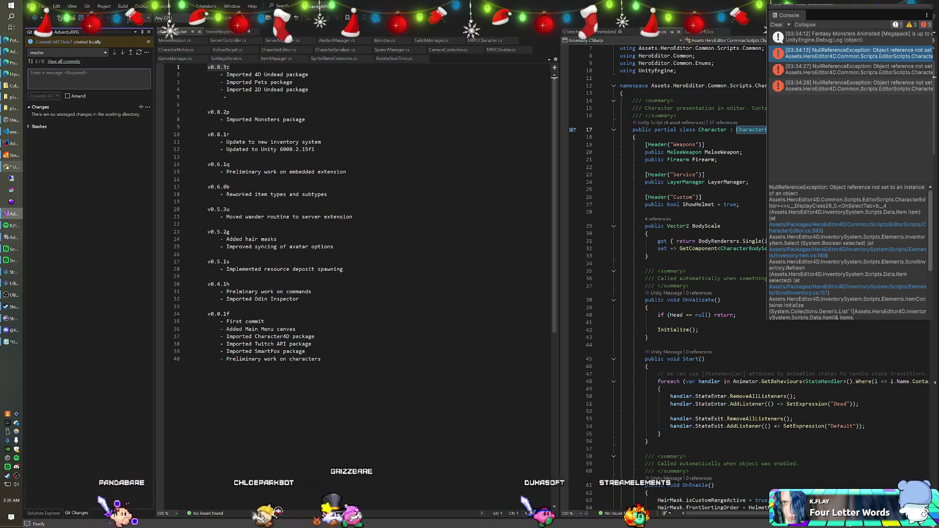
click(131, 53)
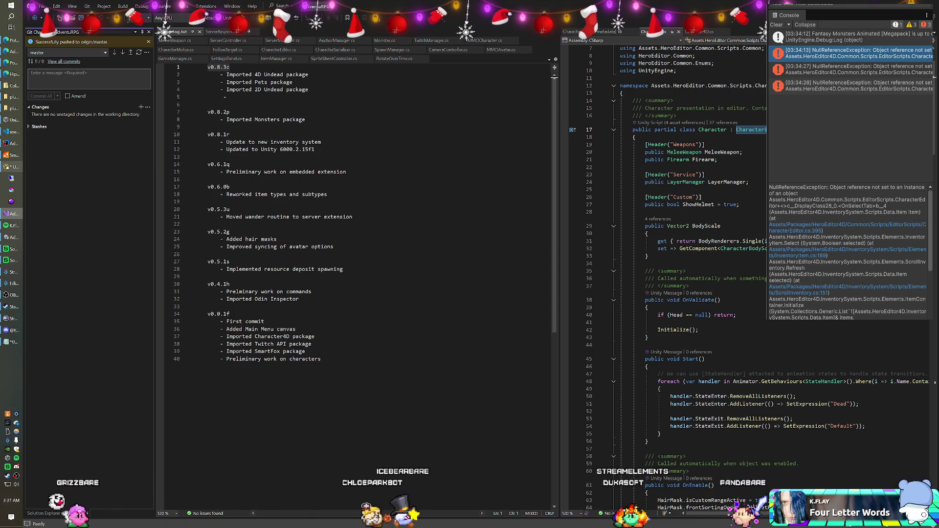
Place the cursor on changelog line 8 and briefly check Unity before returning.
click(306, 119)
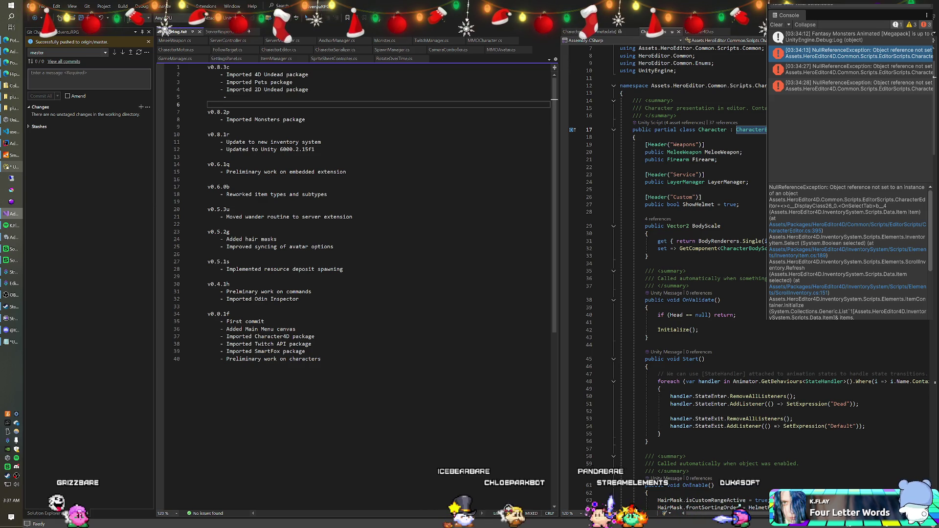
key(alt+Tab)
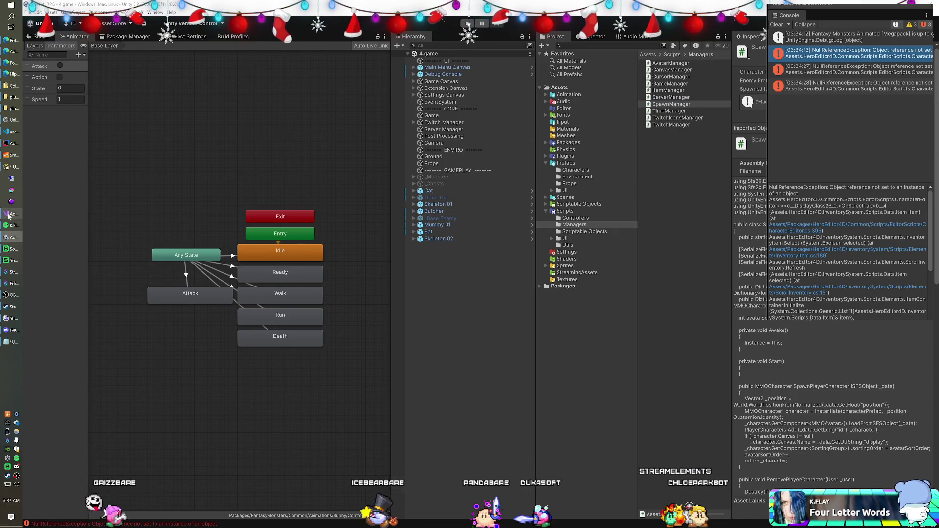
key(alt+Tab)
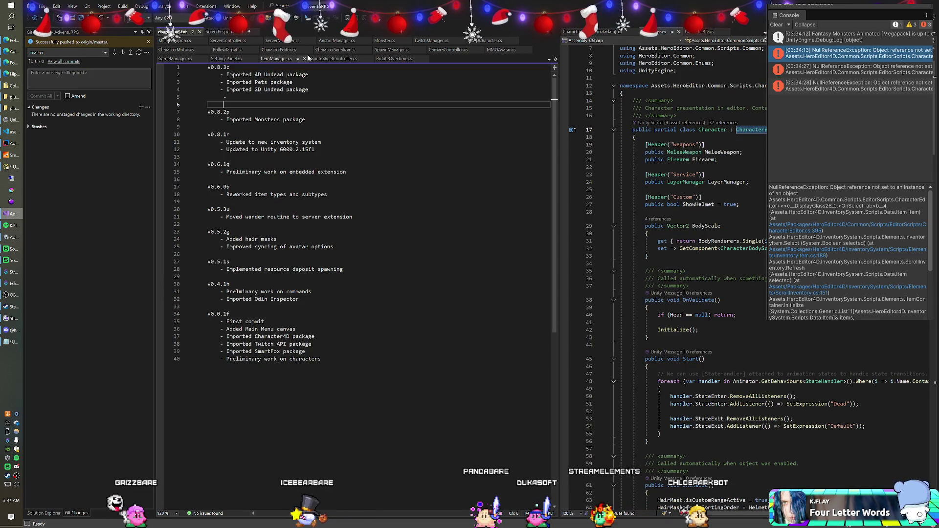
Check MMOCharacter's MMOEntity base class, then open MMOEnemy.cs from Unity's Assets/Scripts folder.
click(474, 42)
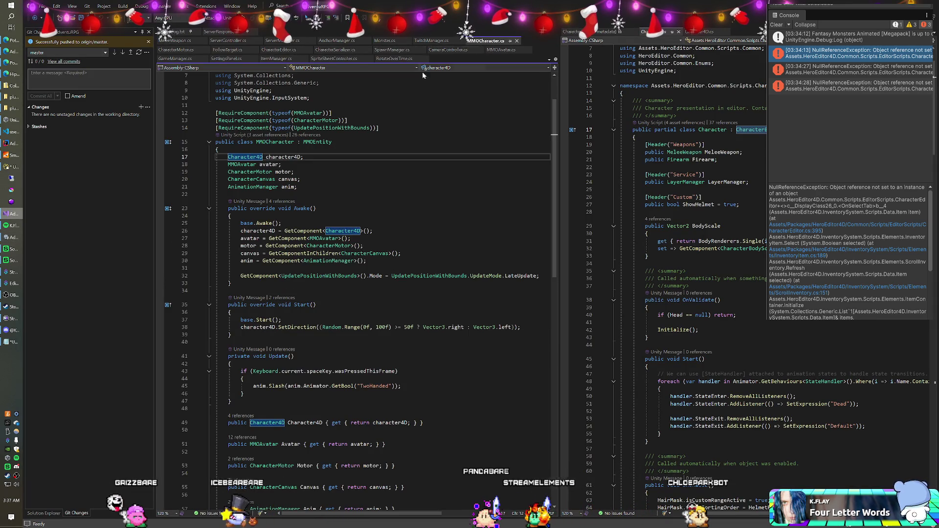
click(318, 142)
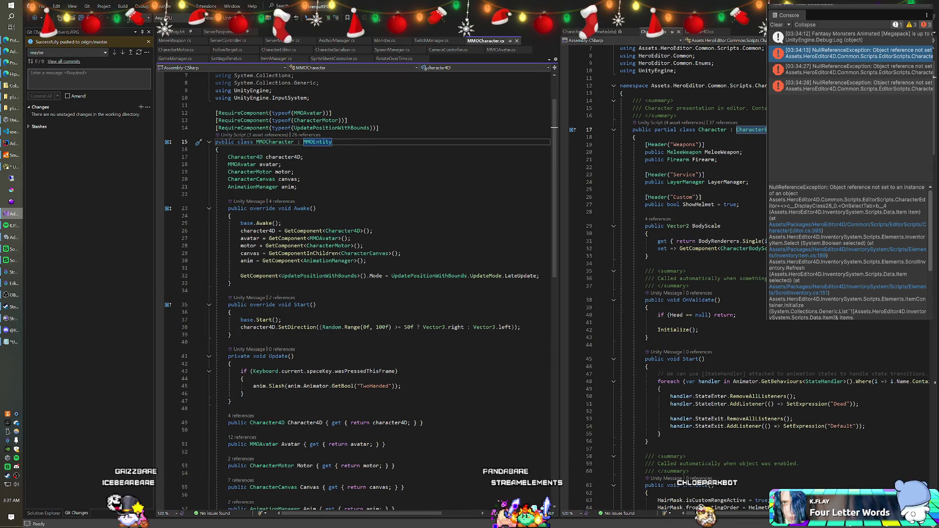
click(277, 142)
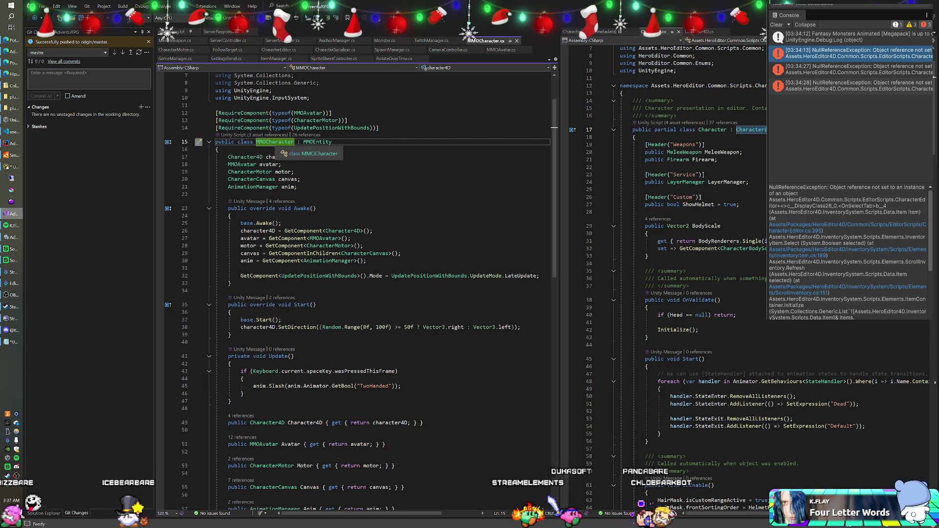
key(alt+Tab)
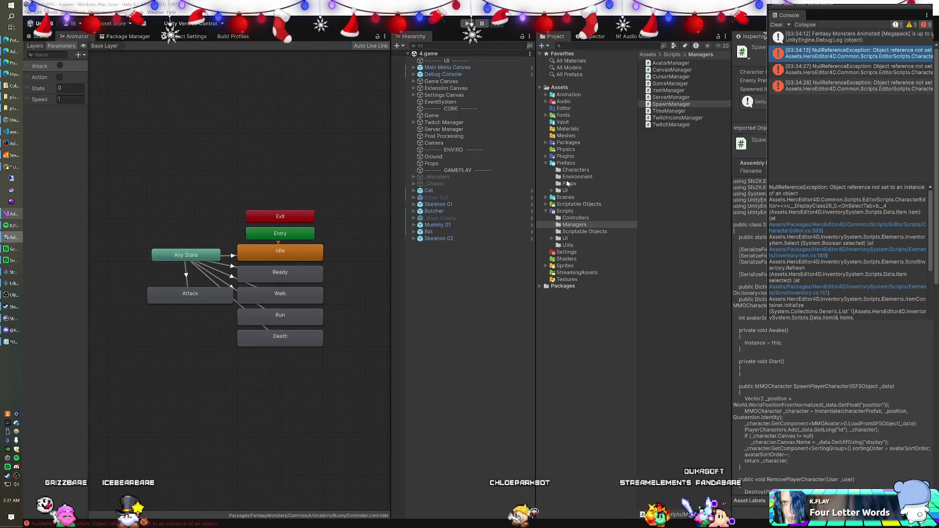
click(562, 211)
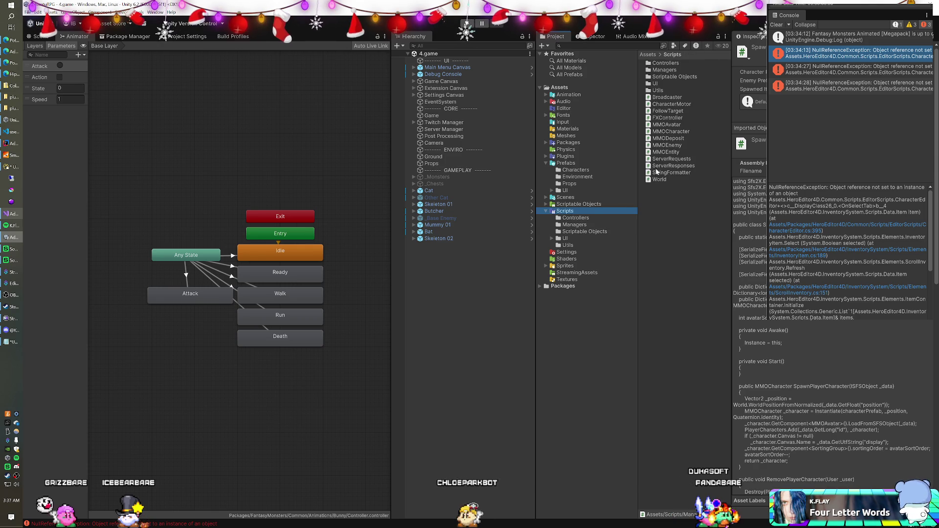
double_click(673, 147)
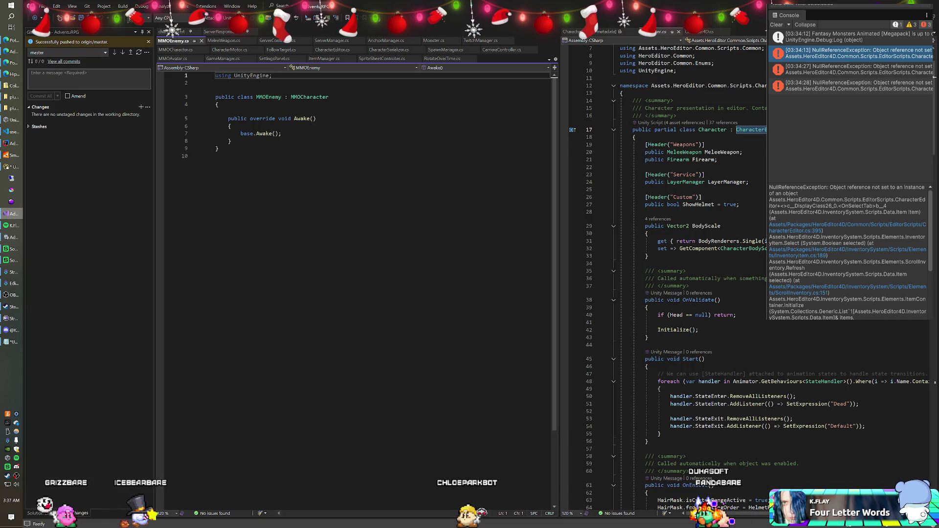
From MMOEnemy, jump to the MMOCharacter class definition with F12 and scroll through it.
drag(291, 97, 302, 97)
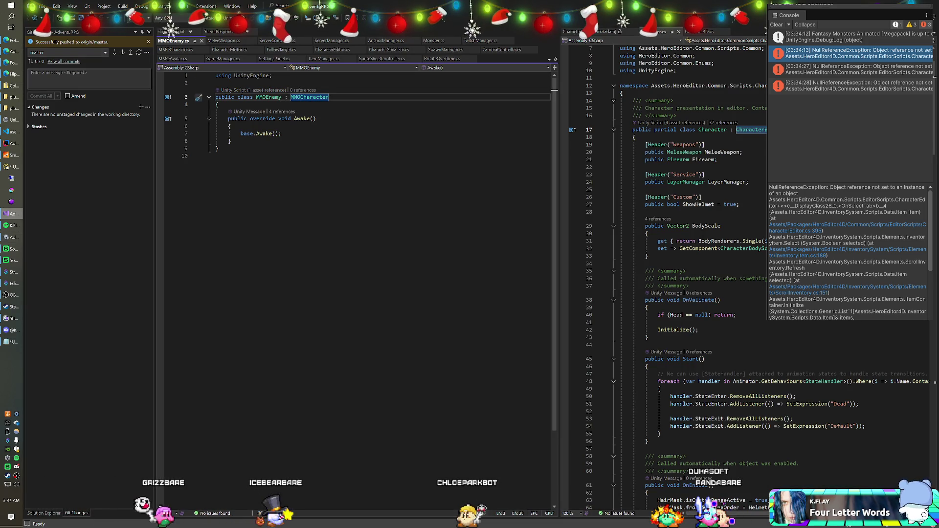
click(218, 104)
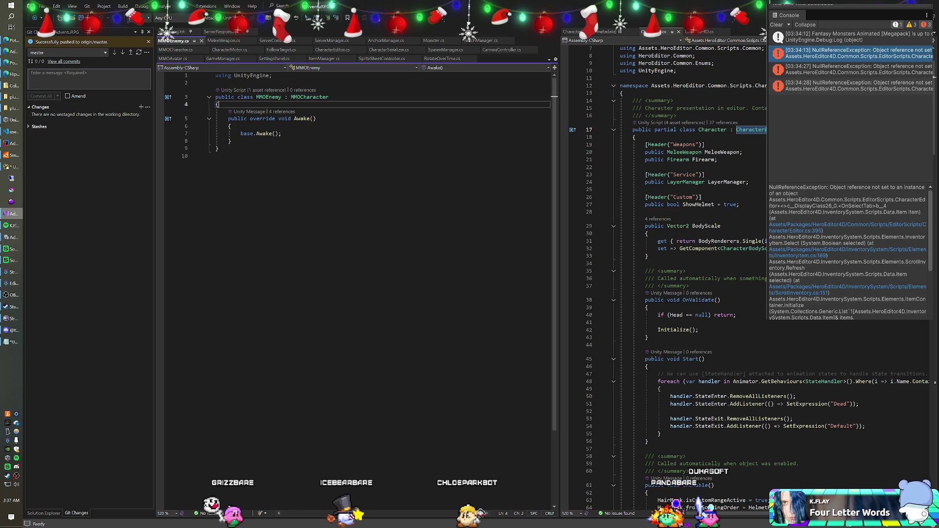
click(304, 97)
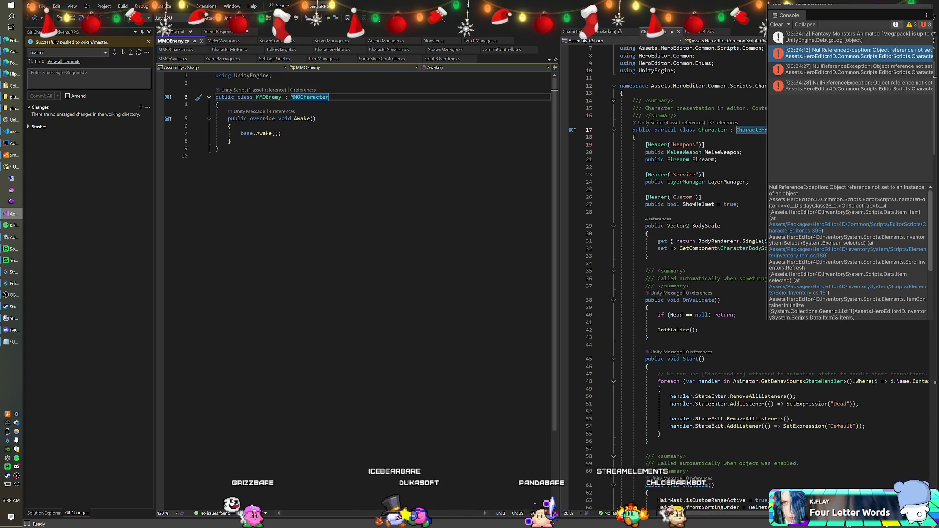
key(F12)
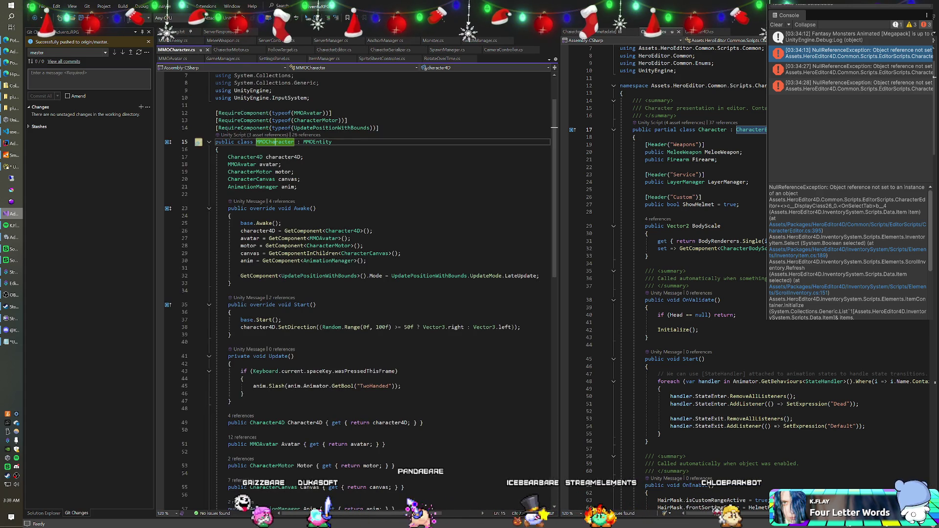
scroll(357, 294, down, 1)
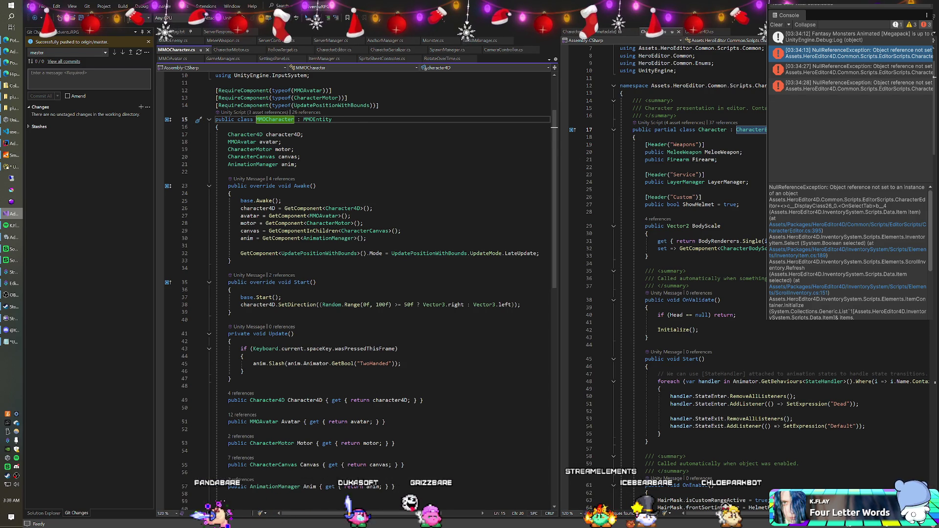
scroll(360, 293, down, 1)
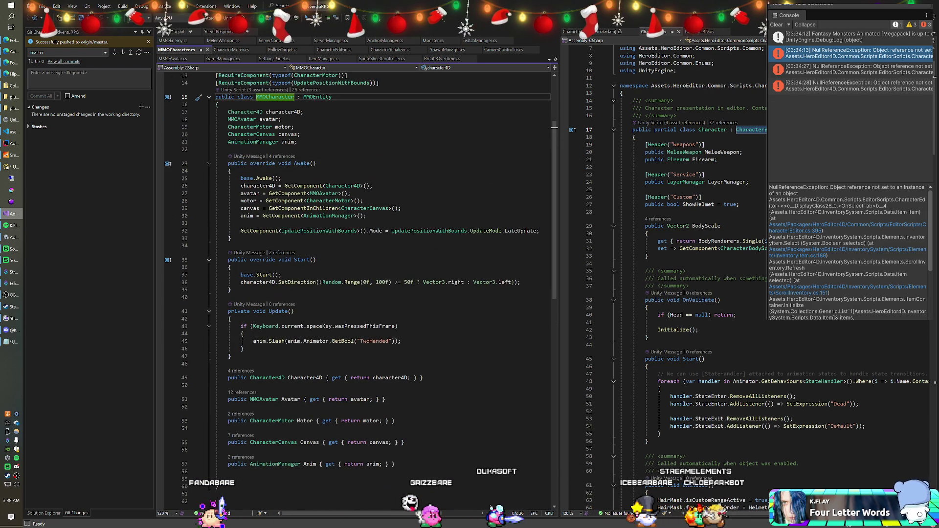
Review MMOAvatar.cs's fields and its Awake and Start methods.
click(172, 59)
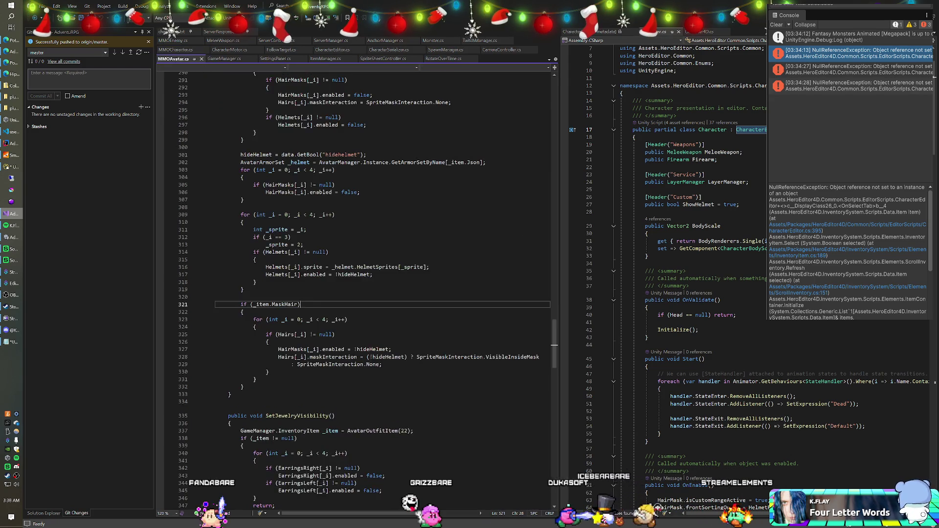
scroll(360, 293, up, 12)
scroll(360, 293, up, 20)
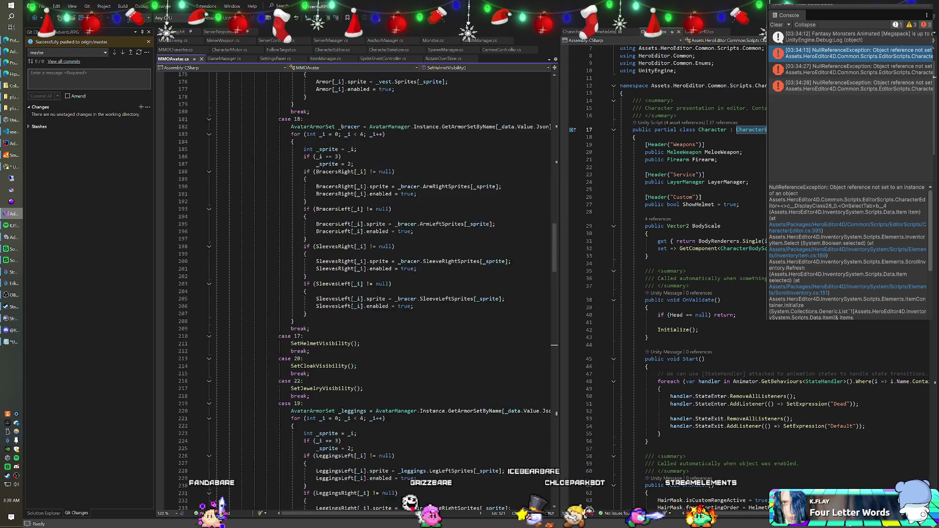
scroll(360, 293, up, 20)
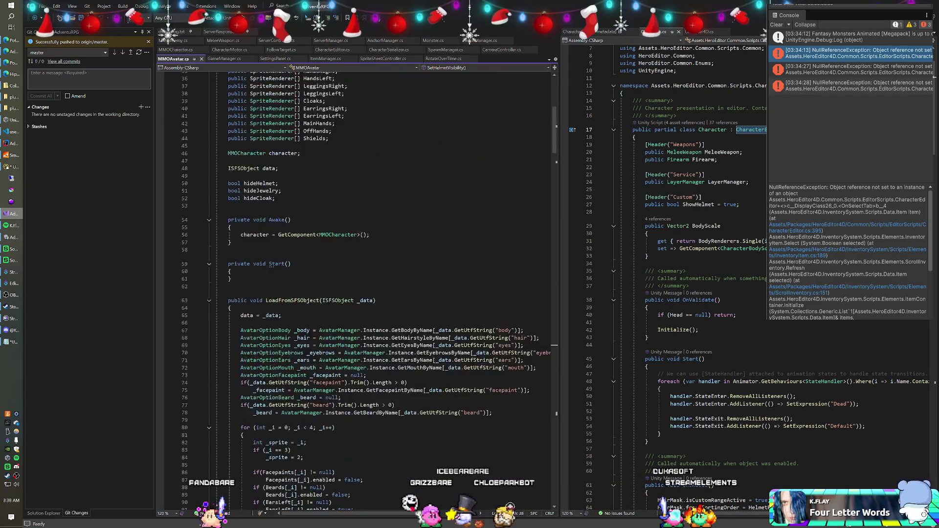
scroll(360, 294, down, 4)
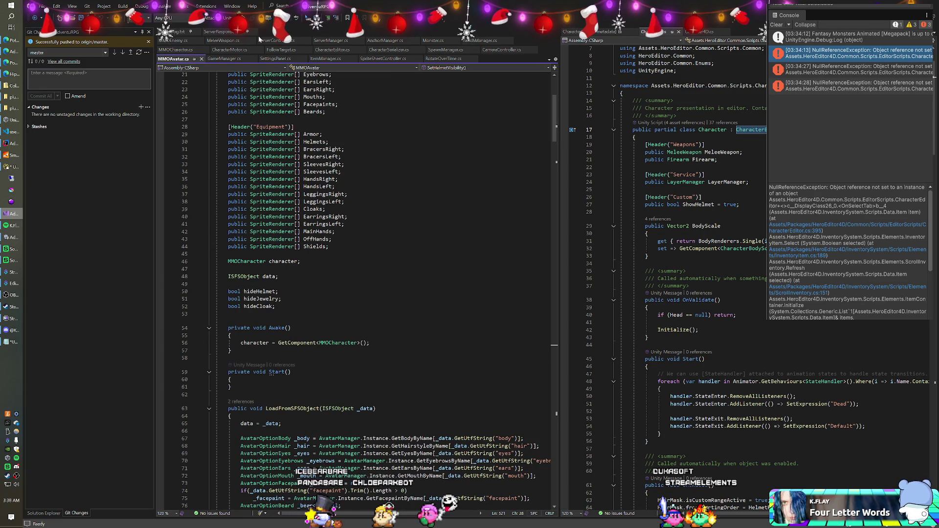
Move the Character4D field declaration from MMOCharacter into MMOAvatar.
click(180, 49)
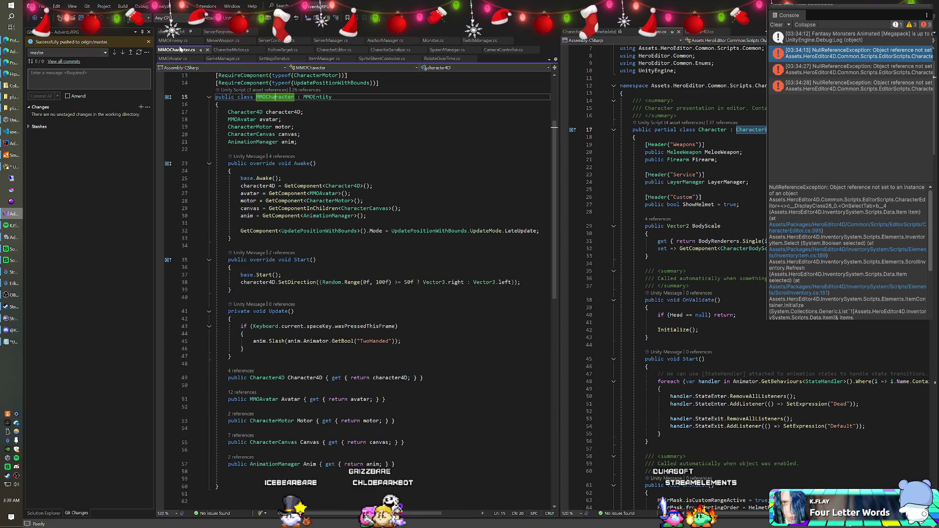
scroll(243, 71, up, 2)
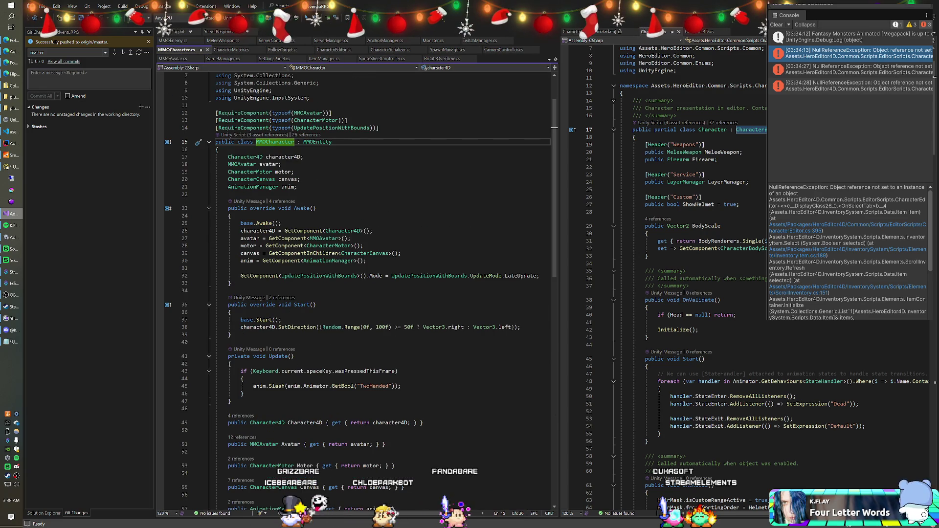
drag(303, 157, 218, 149)
key(ctrl+c)
key(Delete)
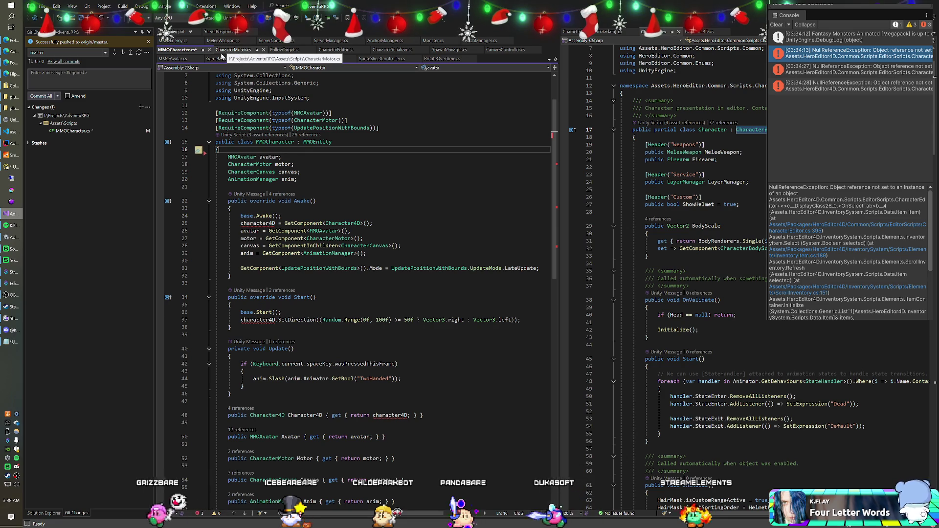
click(172, 59)
scroll(357, 289, up, 7)
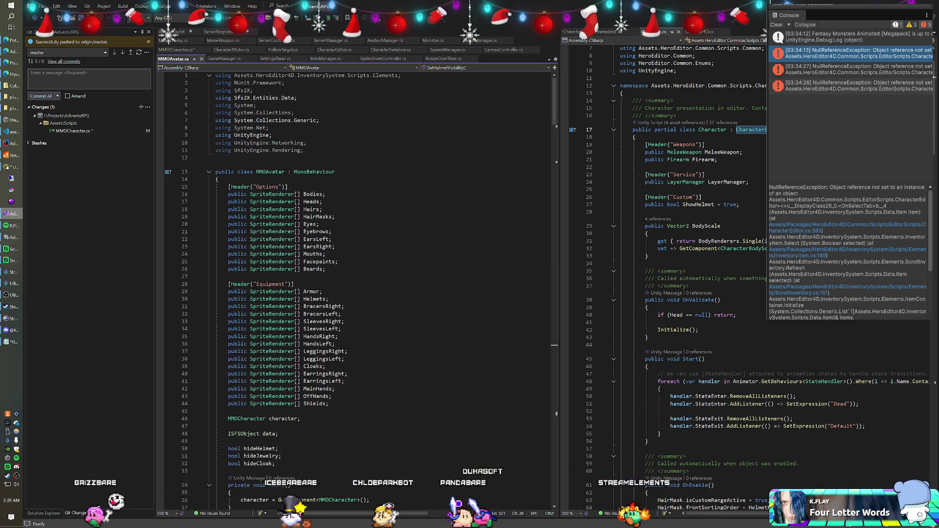
click(218, 179)
scroll(357, 288, down, 6)
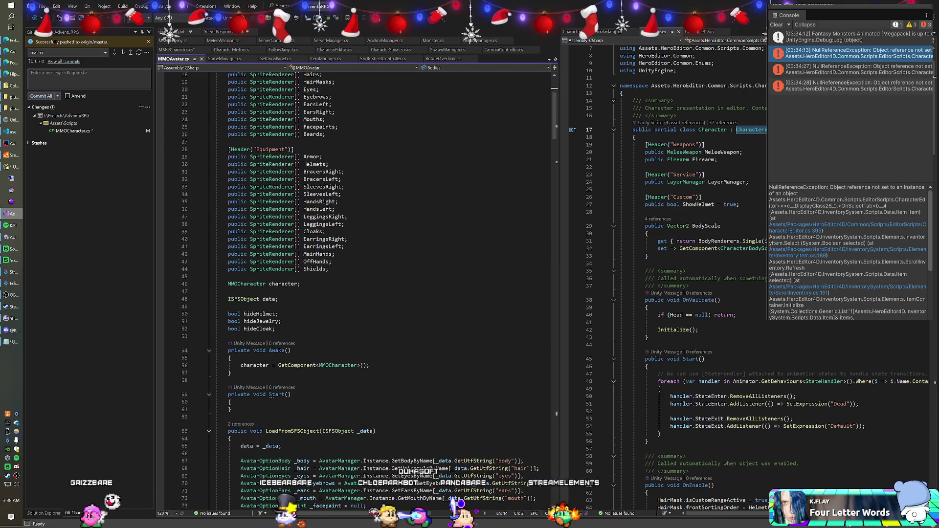
click(300, 284)
key(Return)
key(ctrl+v)
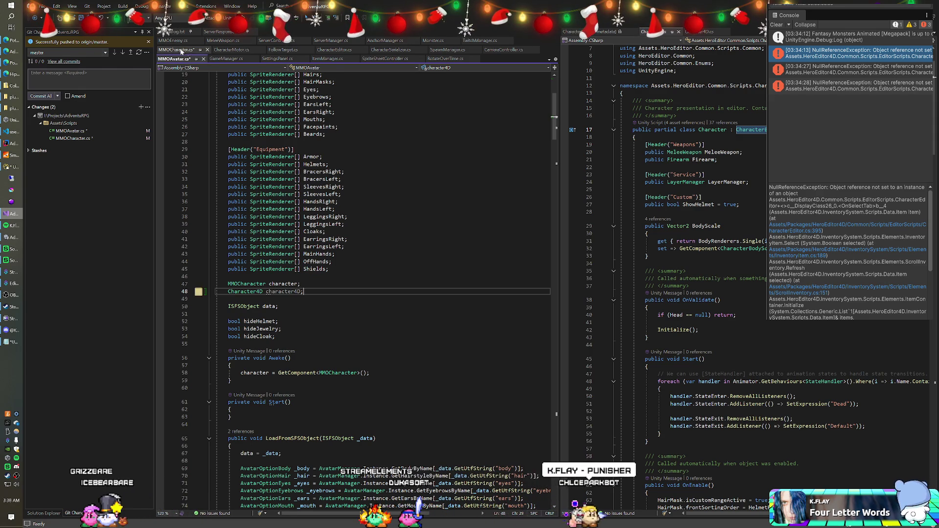
Move the Character4D GetComponent lookup from MMOCharacter's Awake into MMOAvatar's Awake.
click(169, 51)
click(373, 223)
key(shift+Up)
key(ctrl+c)
key(Delete)
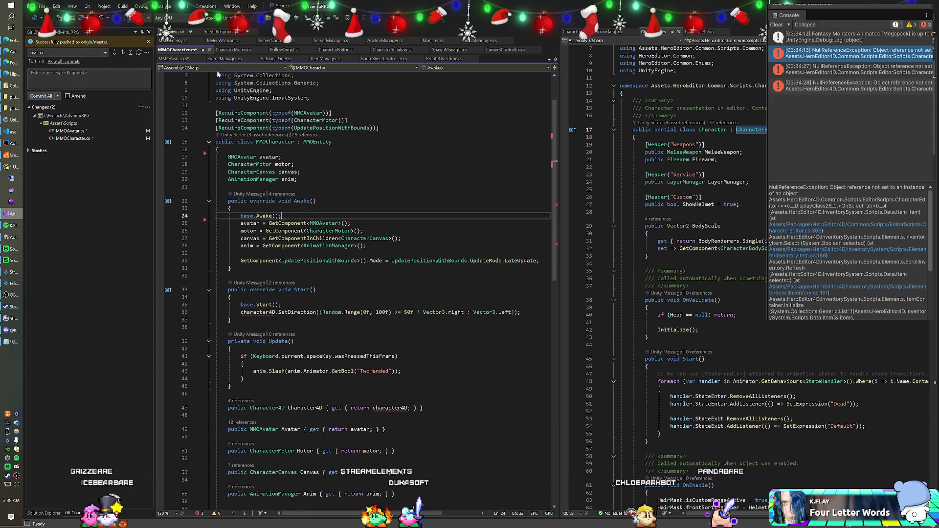
click(179, 59)
scroll(357, 289, down, 4)
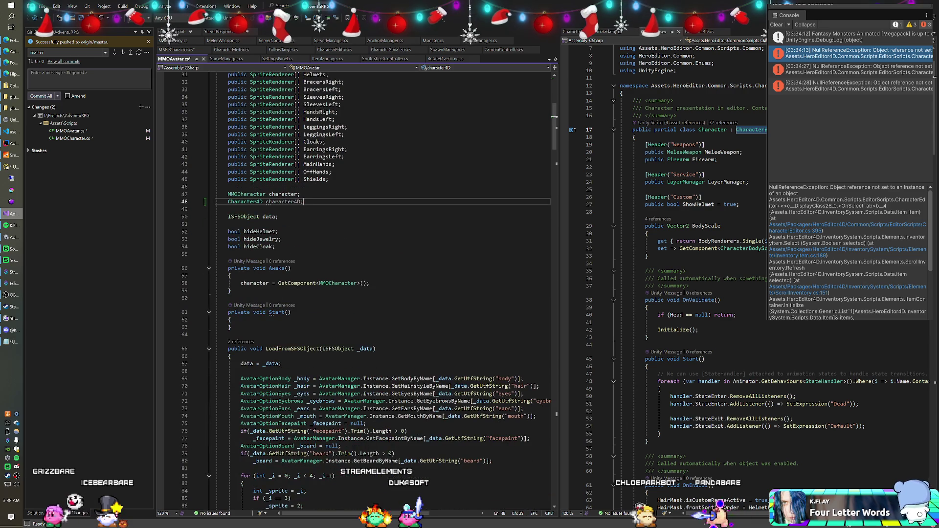
click(231, 320)
key(Return)
key(ctrl+v)
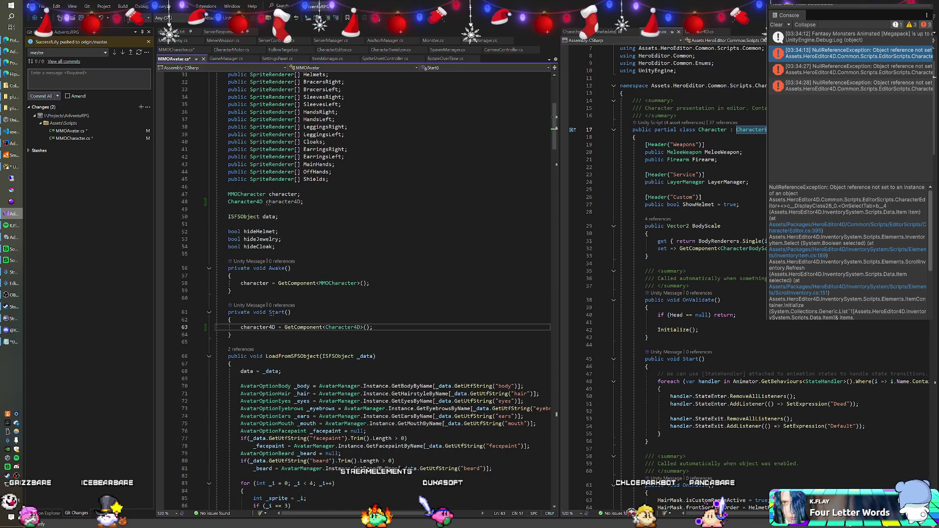
key(alt+Up)
key(alt+Up)
key(alt+Up)
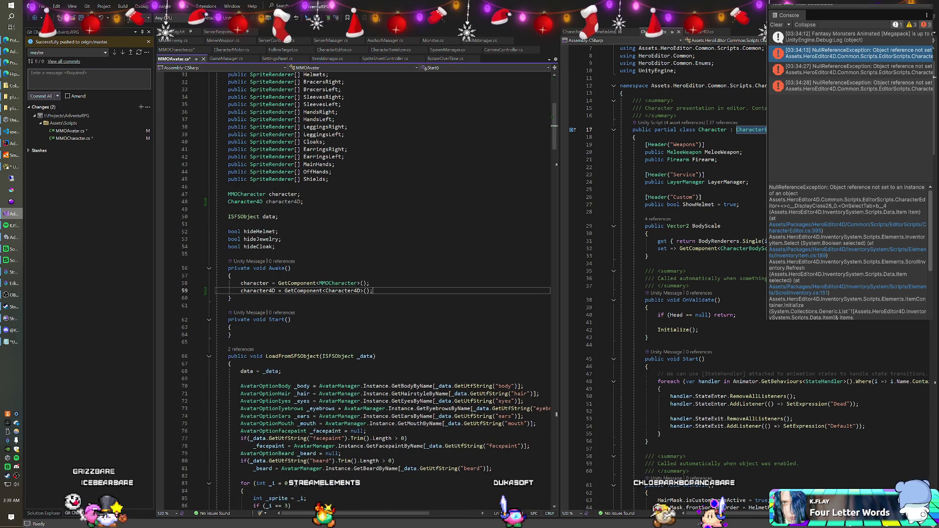
Cut the SetDirection call out of MMOCharacter's Start method.
click(184, 51)
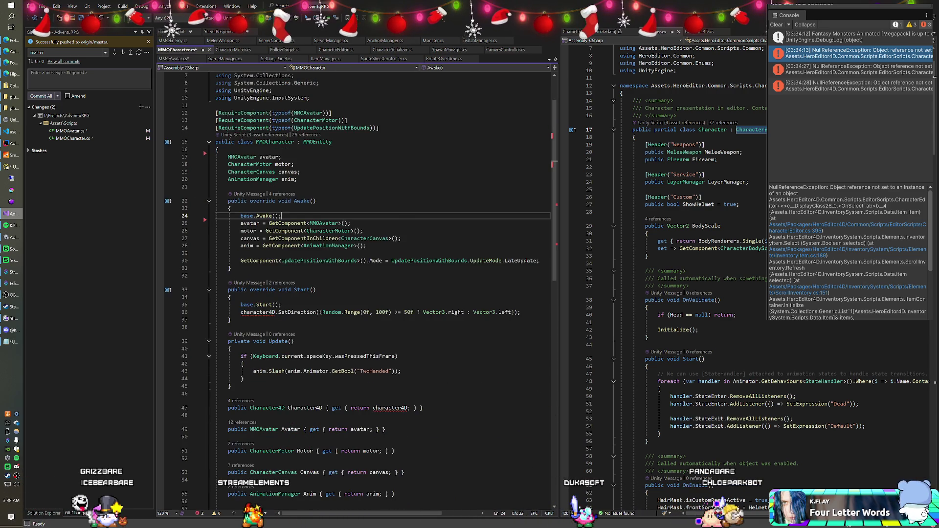
click(521, 267)
key(shift+Up)
key(ctrl+c)
key(BackSpace)
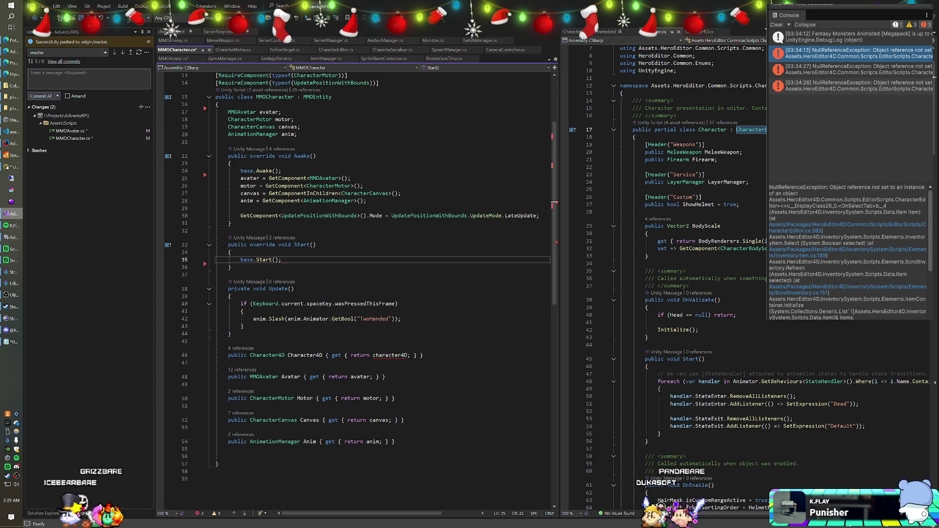
Paste SetDirection into MMOAvatar's Start and add a base.Start() call.
click(177, 58)
click(272, 327)
key(ctrl+v)
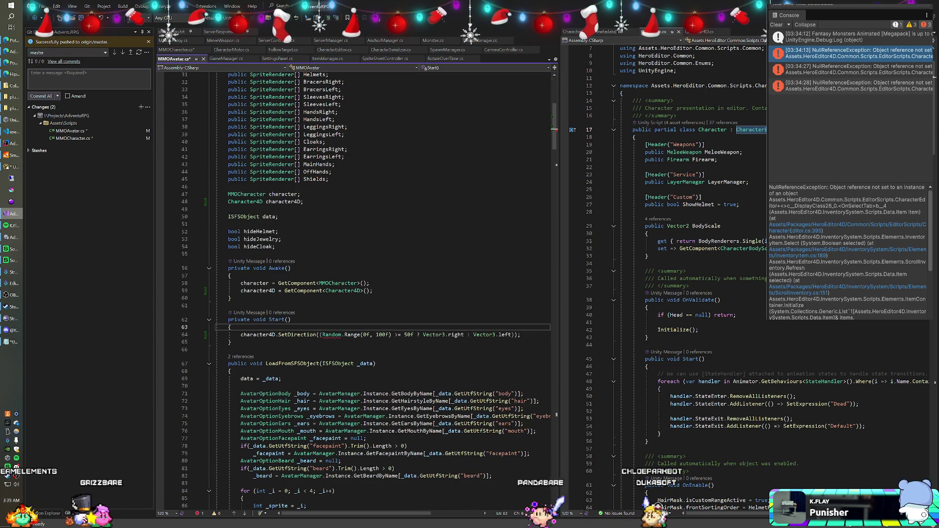
key(Return)
text(base.StartCoroutine();)
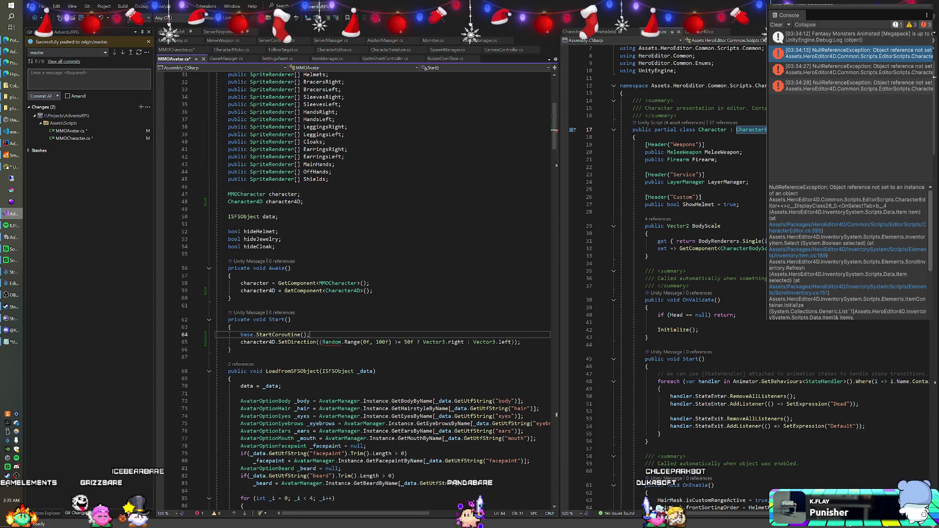
key(BackSpace)
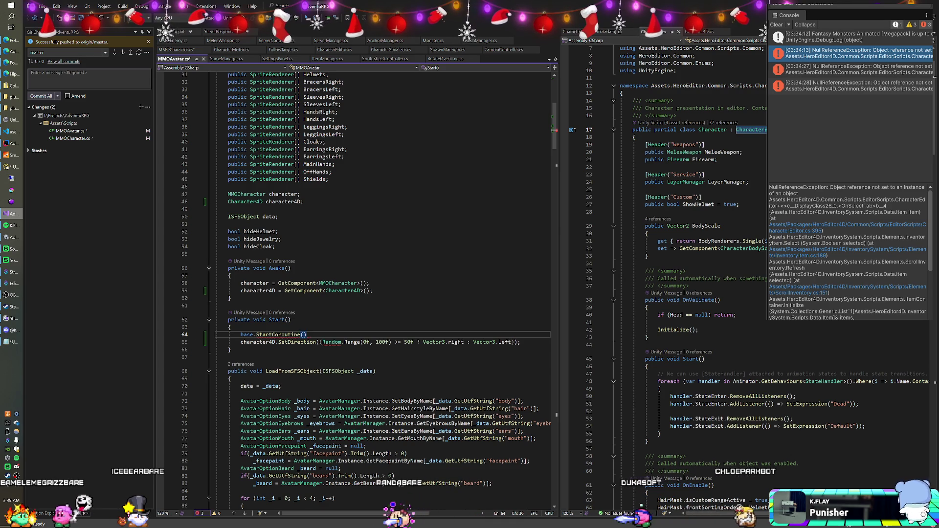
key(ctrl+shift+Left)
key(ctrl+shift+Left)
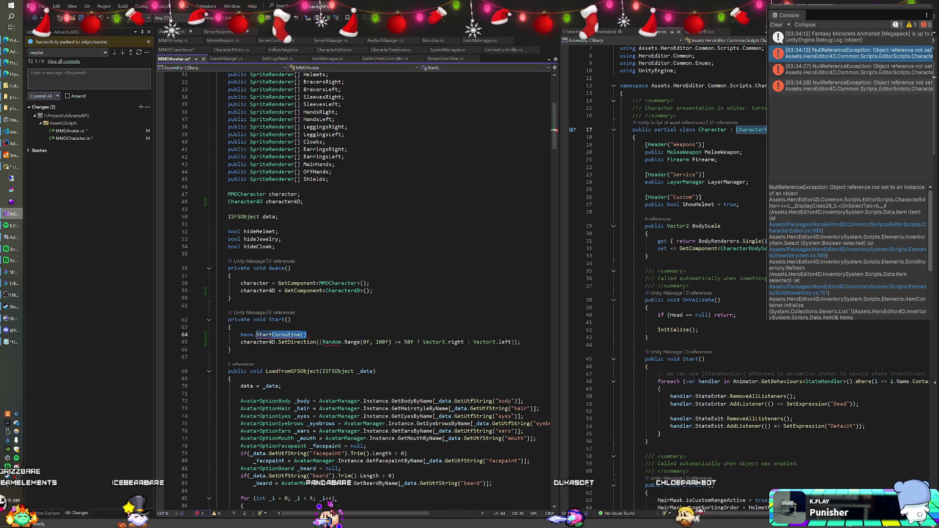
text(Start();)
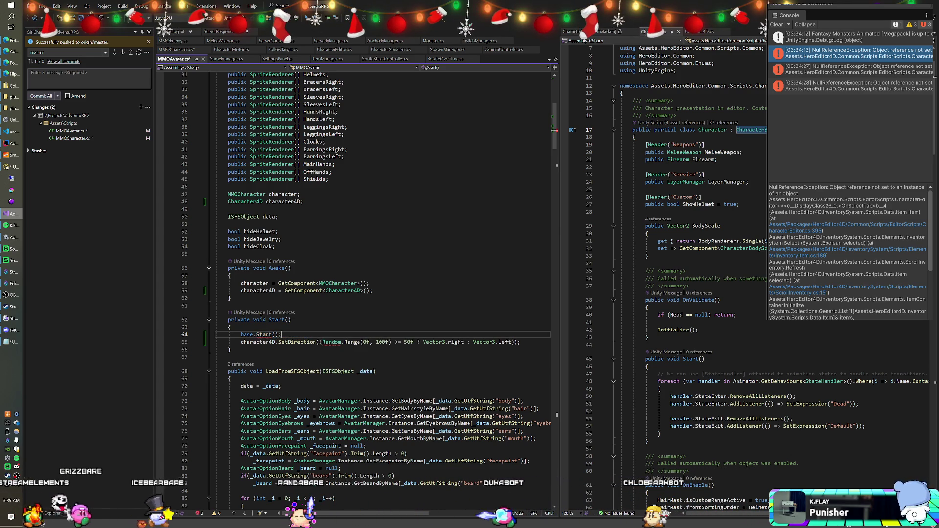
Try making MMOAvatar's Start 'public override', then trim the base Start call.
double_click(239, 320)
text(public override)
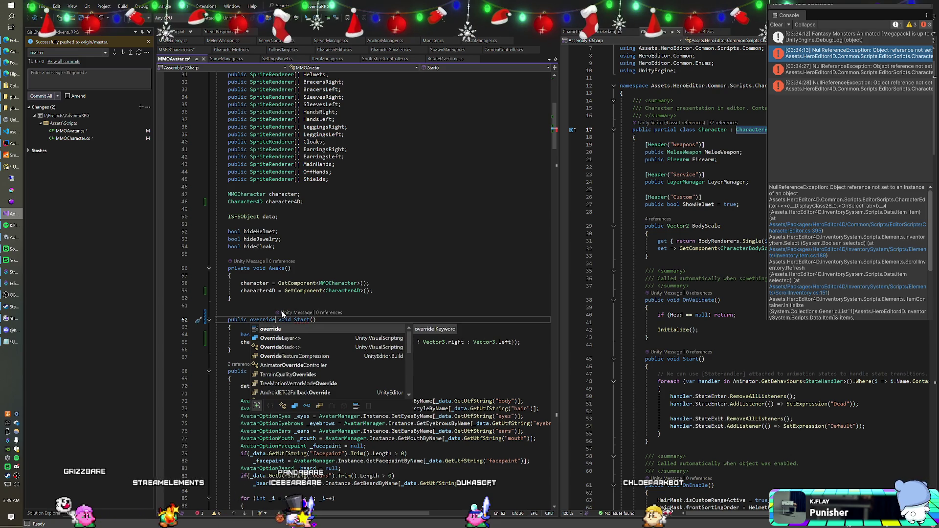
click(228, 306)
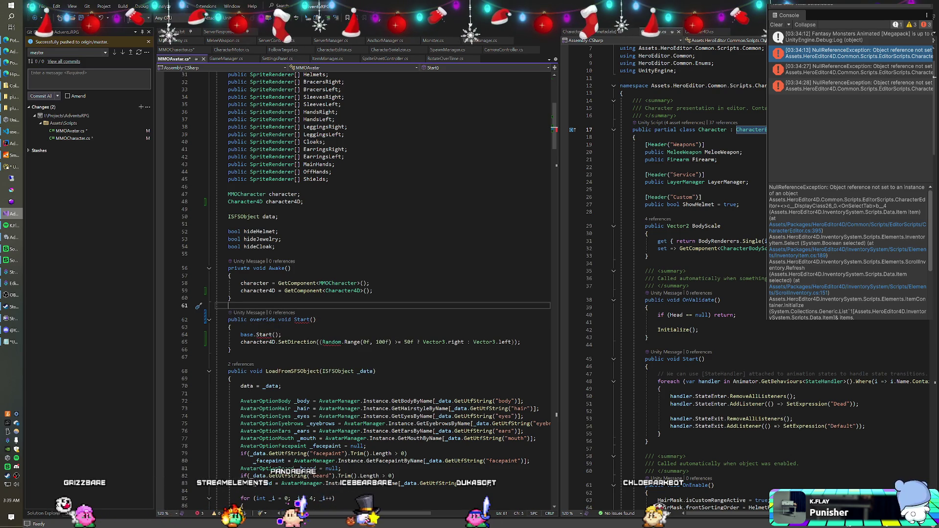
scroll(357, 293, up, 10)
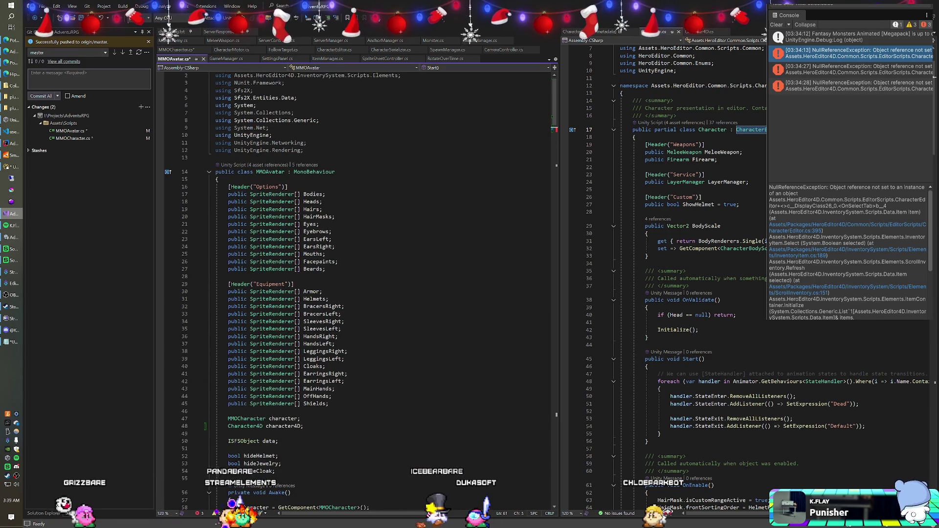
scroll(357, 293, down, 10)
double_click(238, 297)
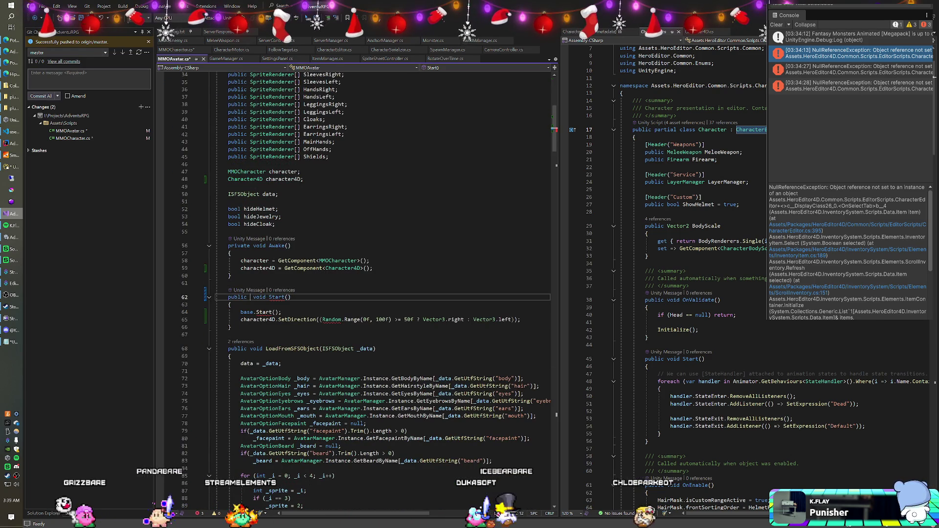
click(283, 312)
key(BackSpace)
key(BackSpace)
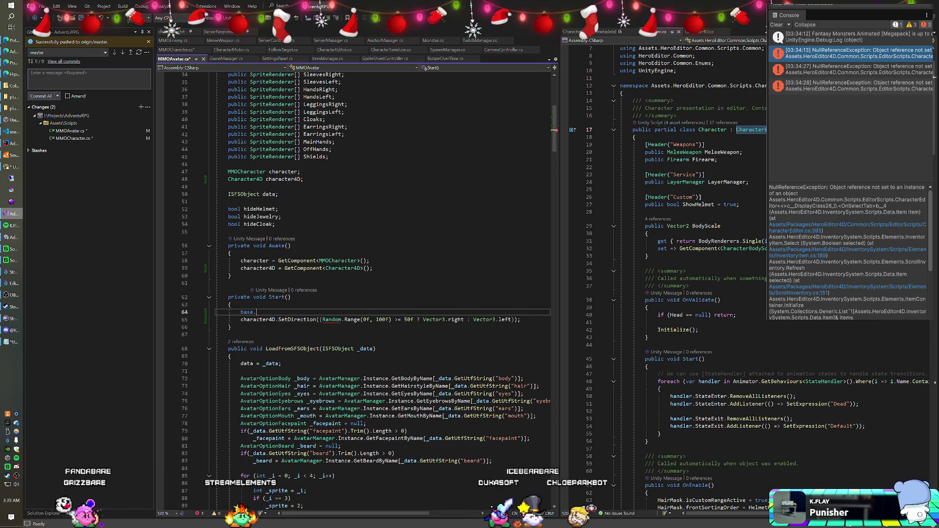
Delete the Character4D lookup, Start code and field from MMOAvatar.
key(ctrl+shift+l)
key(ctrl+shift+l)
click(373, 268)
key(shift+Up)
key(BackSpace)
click(304, 179)
key(shift+Up)
key(BackSpace)
scroll(381, 289, up, 10)
scroll(325, 254, up, 1)
click(326, 254)
key(alt+Tab)
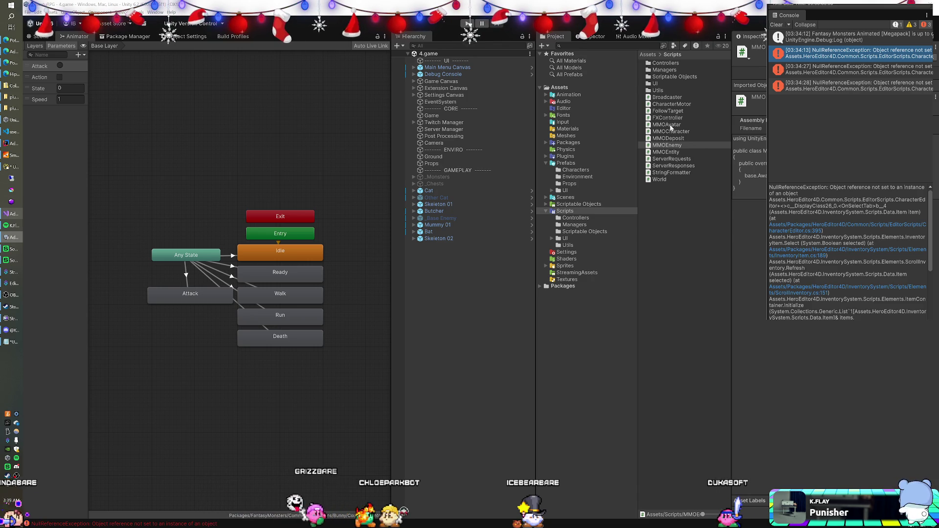
Select the _Base Player prefab in the character prefabs folder.
click(670, 125)
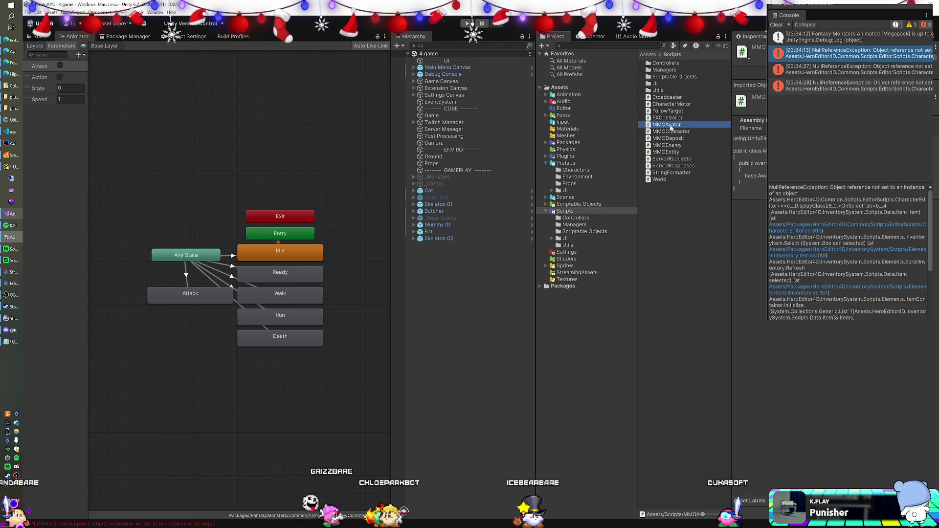
click(575, 170)
click(669, 70)
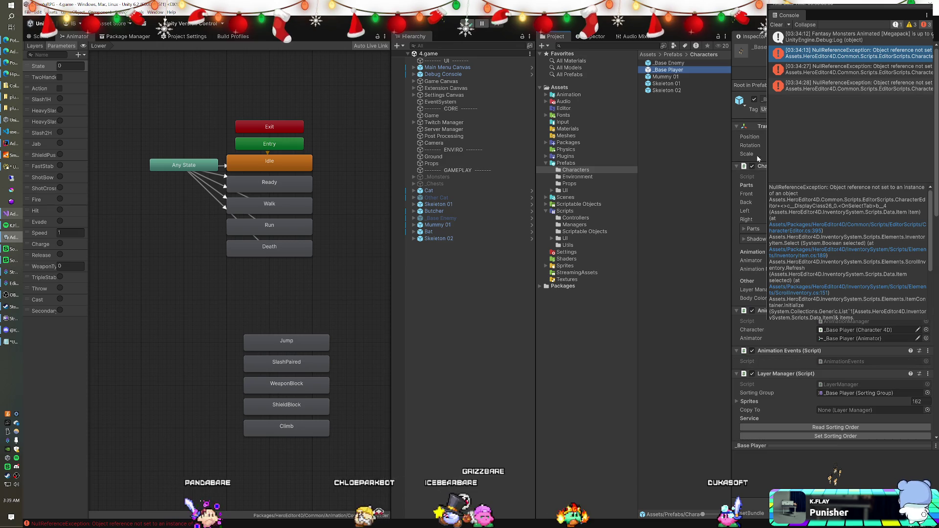
Collapse the prefab's components, from Character 4D and Animator down to Rigidbody 2D.
click(737, 166)
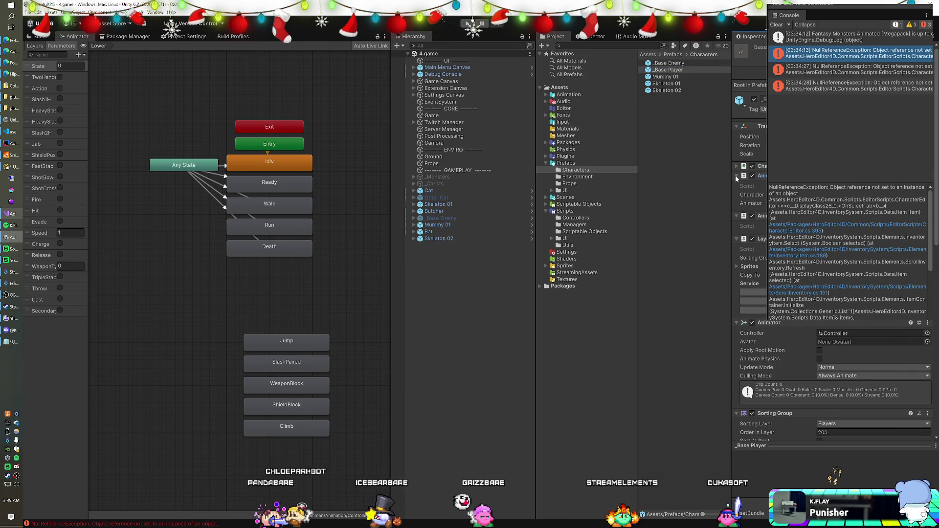
click(737, 175)
click(737, 184)
click(737, 195)
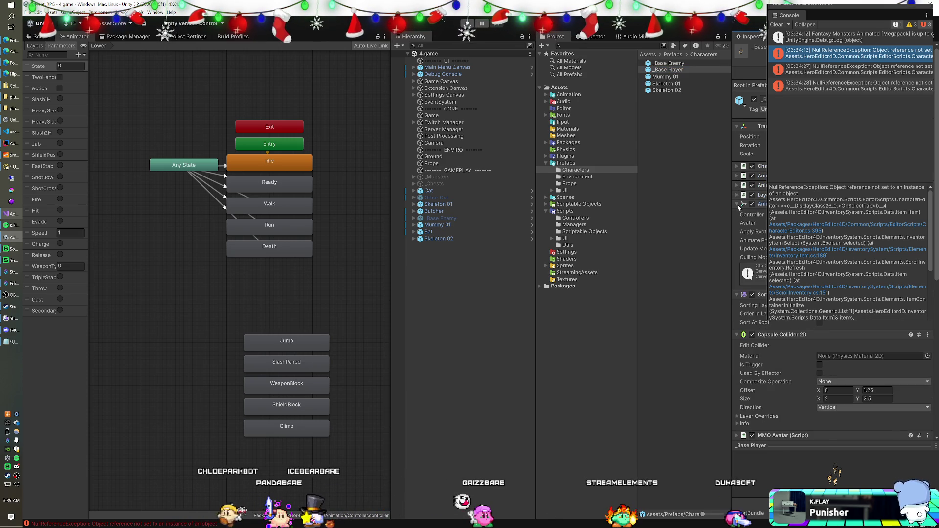
click(737, 204)
click(737, 214)
click(737, 223)
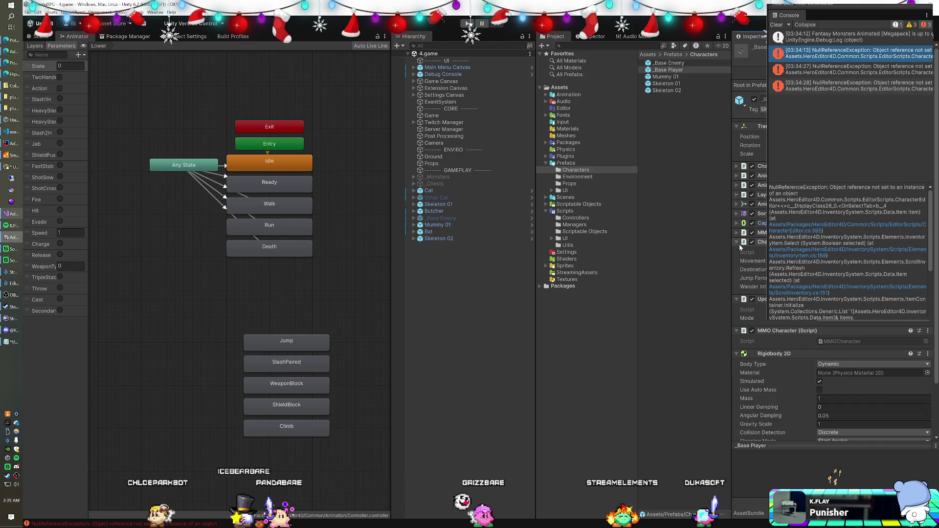
click(738, 244)
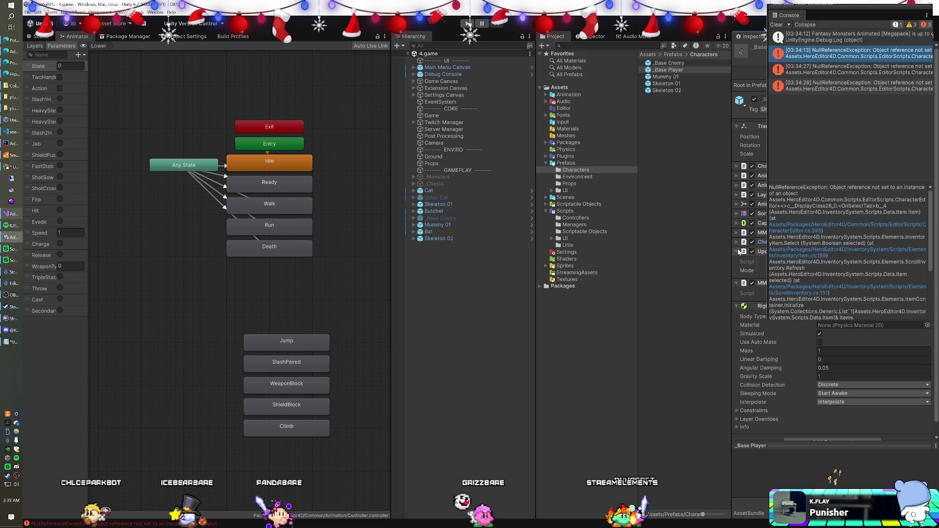
click(738, 251)
click(738, 261)
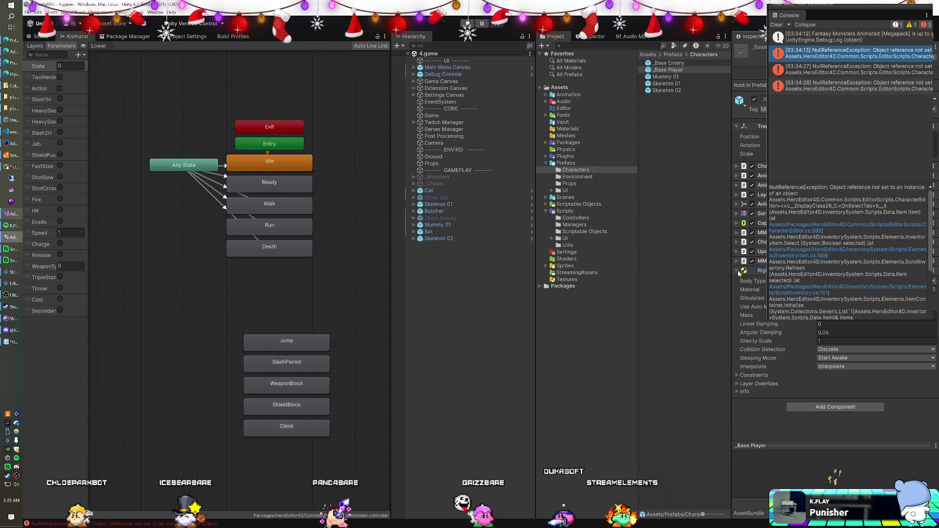
click(737, 271)
Expand and review the MMO Character options, fold them again, and show the Scripts folder.
click(737, 234)
scroll(832, 293, down, 12)
scroll(832, 382, up, 12)
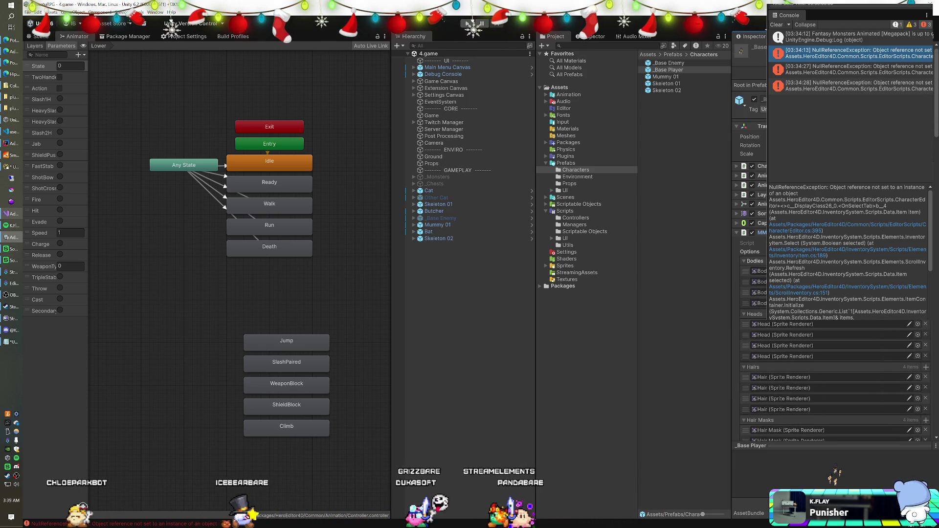
click(737, 233)
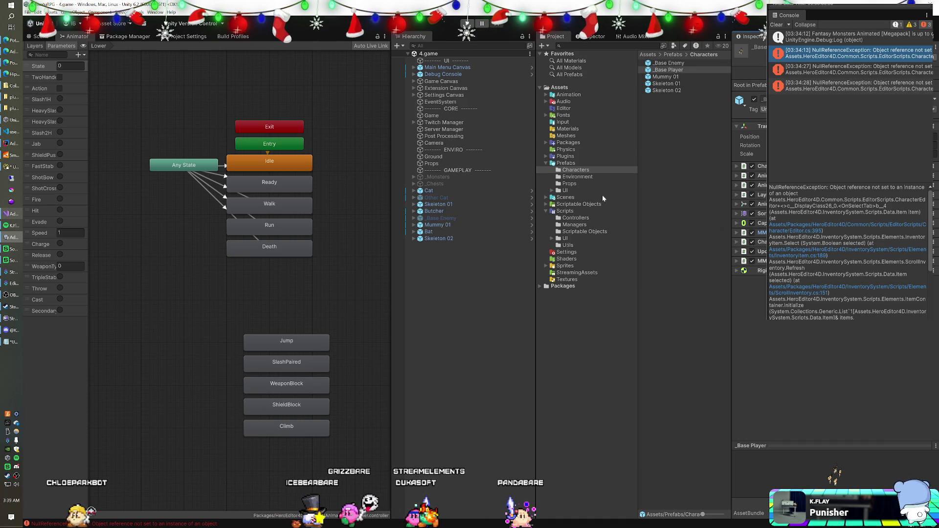
click(569, 212)
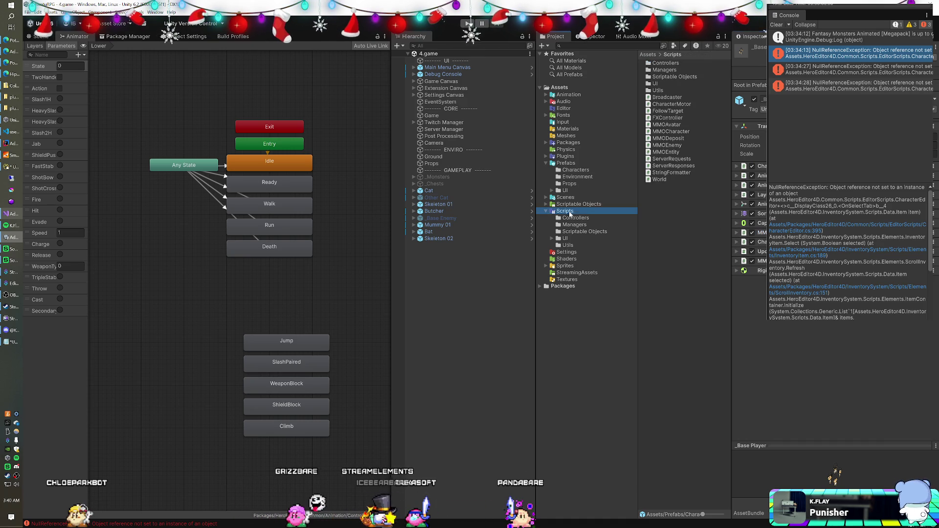
Create a MonoBehaviour script named MMOPlayer in Scripts and open it in Visual Studio.
right_click(667, 206)
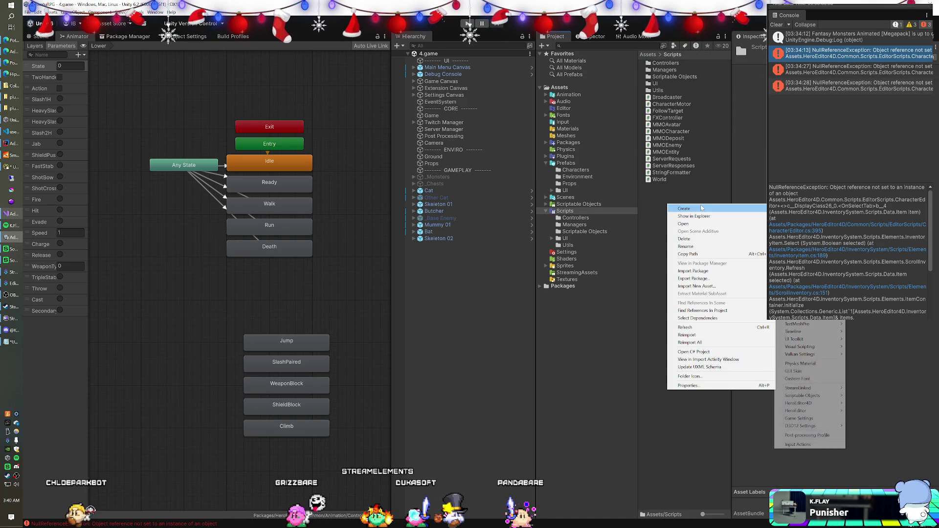
click(802, 219)
text(MMOPlayer)
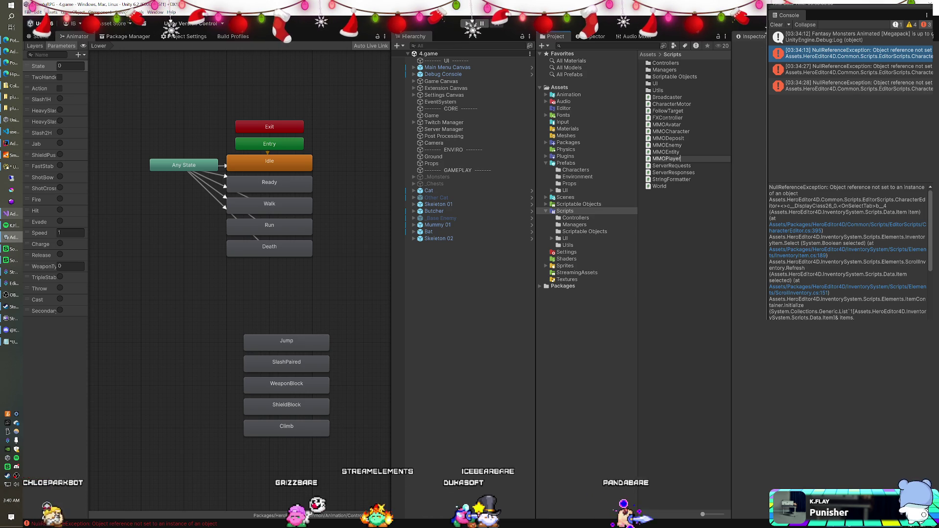
key(Return)
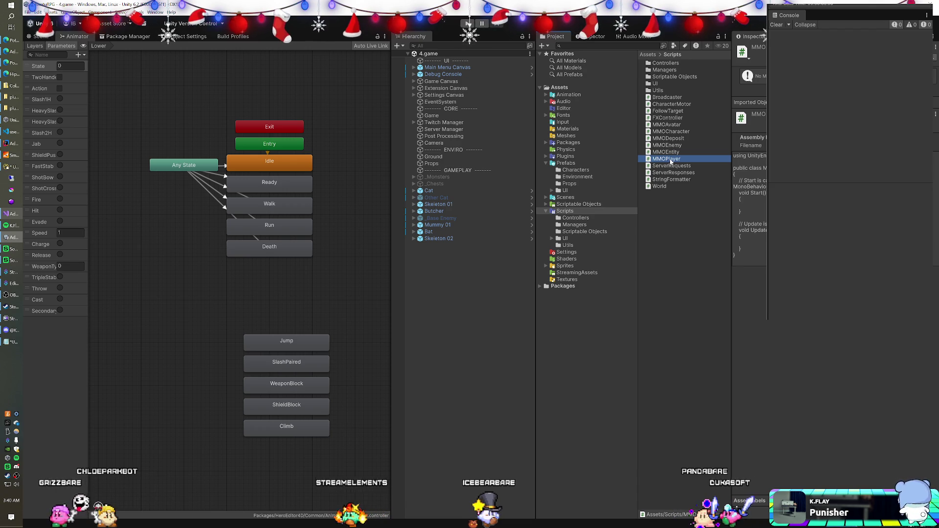
double_click(666, 159)
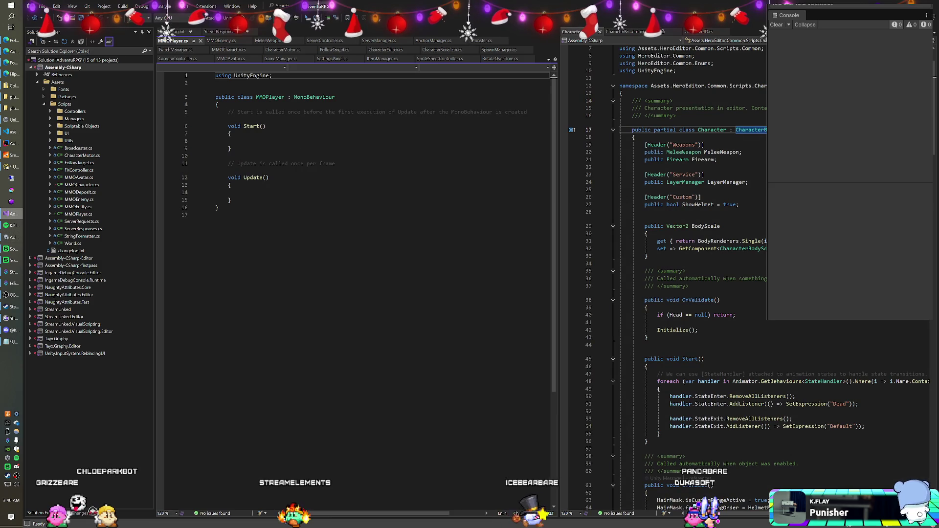
Make MMOPlayer derive from MMOCharacter and delete the template Start and Update methods.
double_click(309, 98)
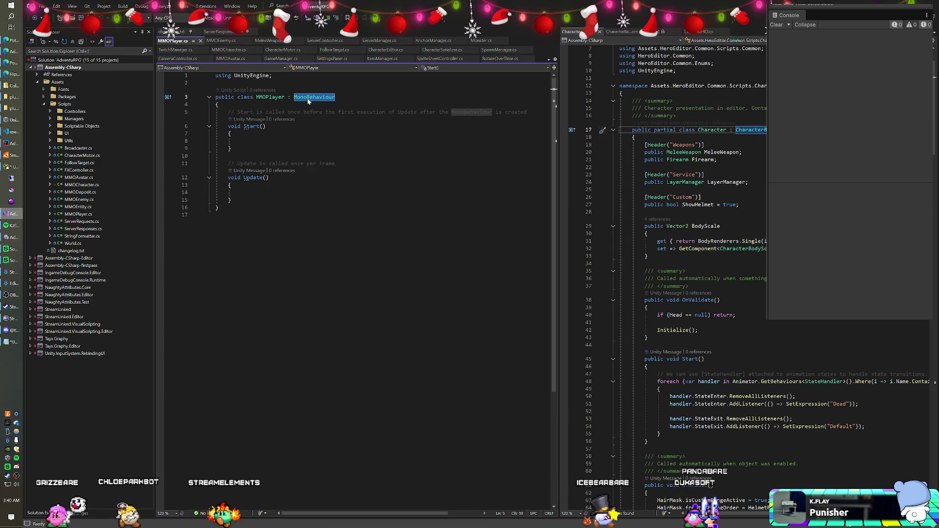
text(MMOCharacter)
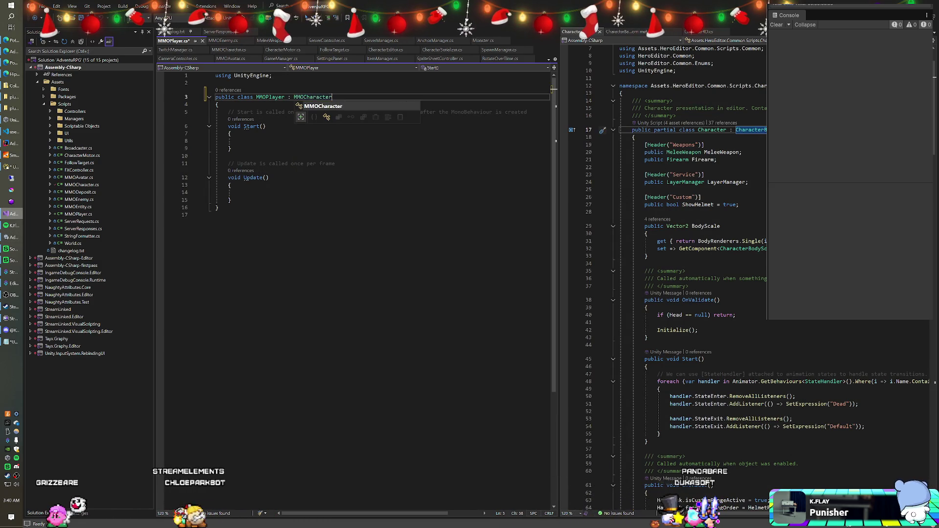
drag(228, 112, 231, 207)
key(Delete)
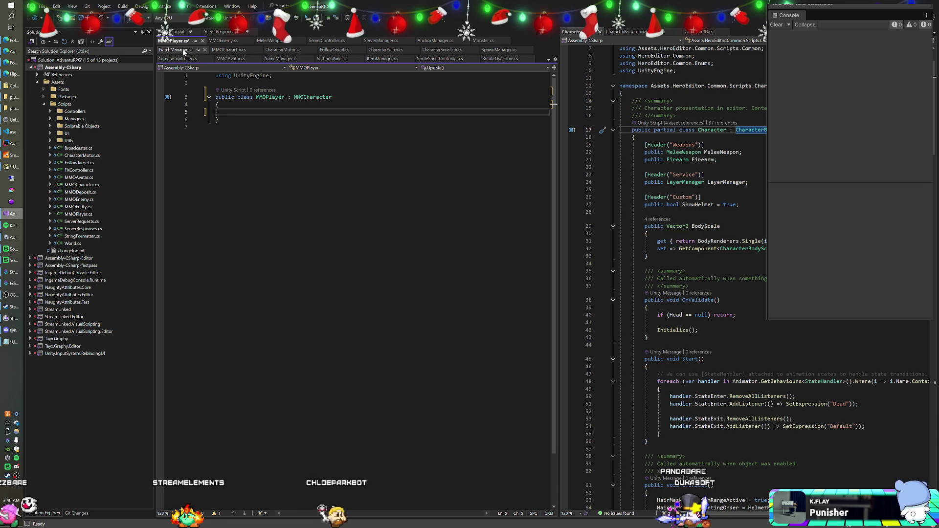
Copy MMOCharacter's using directives into MMOPlayer and add a 'Character4D character4D;' field.
click(229, 50)
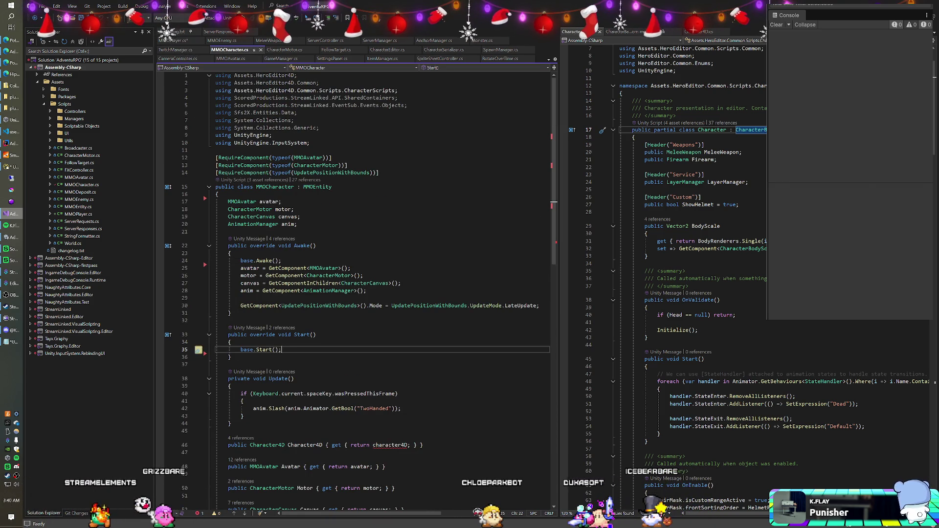
click(301, 217)
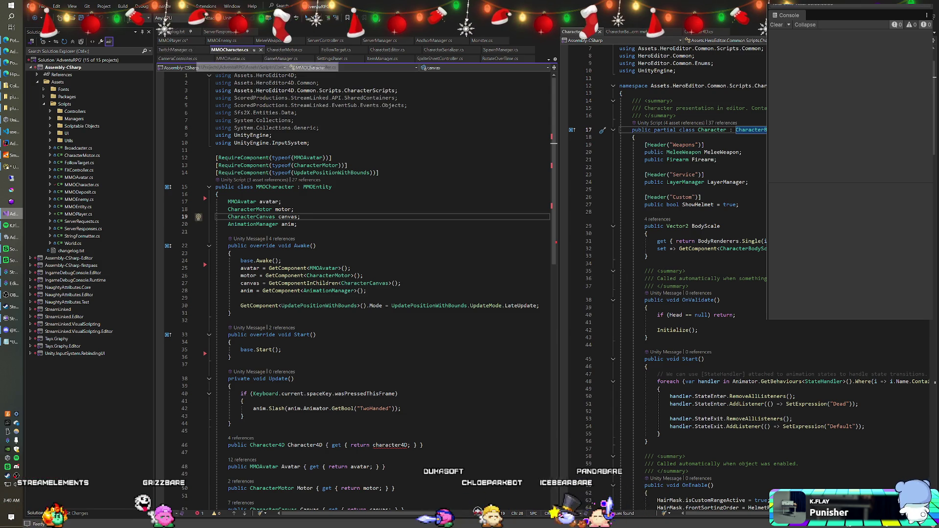
drag(310, 143, 215, 76)
key(ctrl+c)
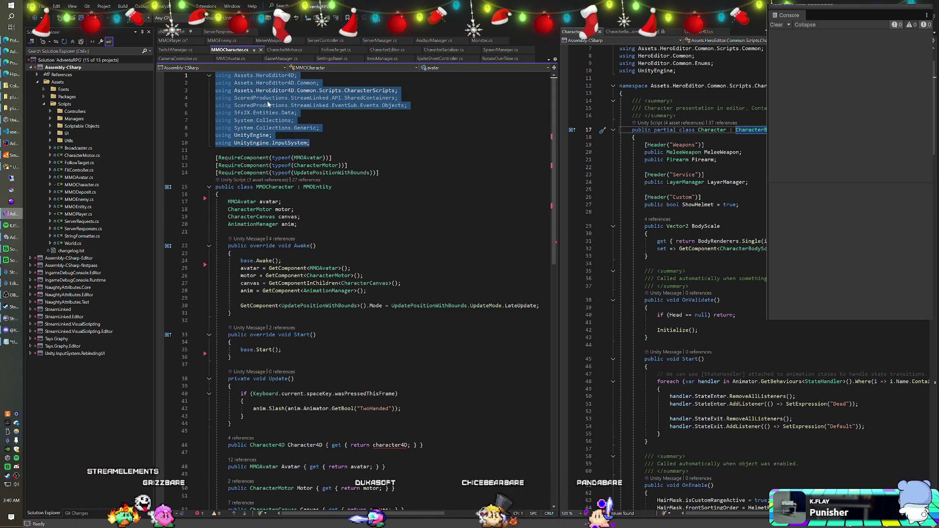
click(176, 40)
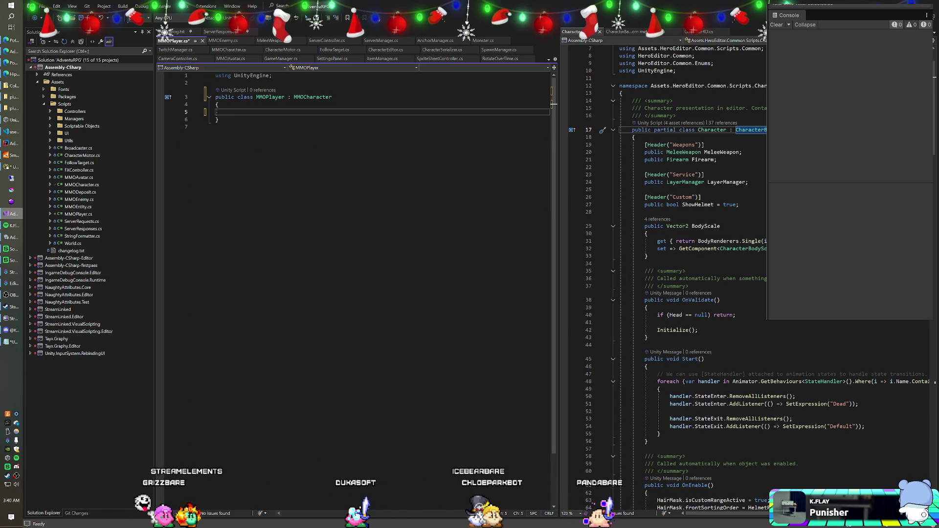
key(ctrl+v)
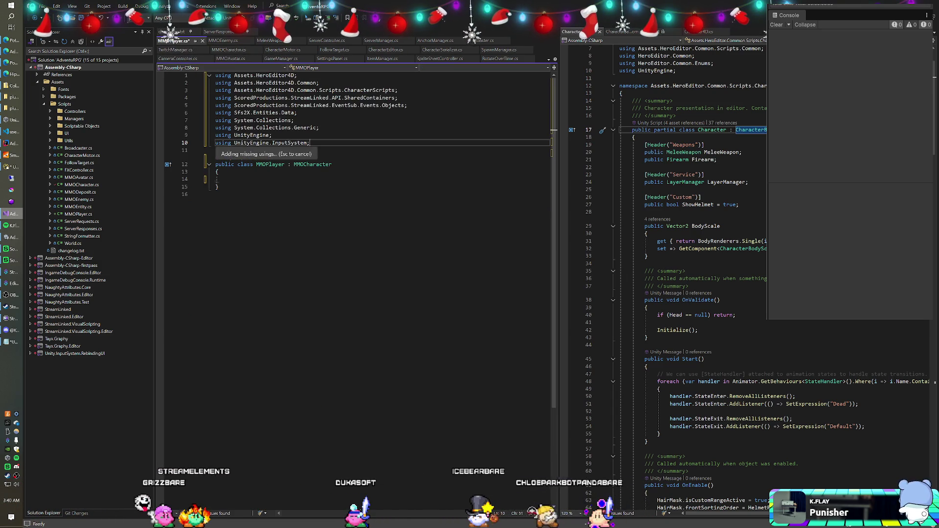
key(Down)
key(Down)
key(Down)
text(Character4D )
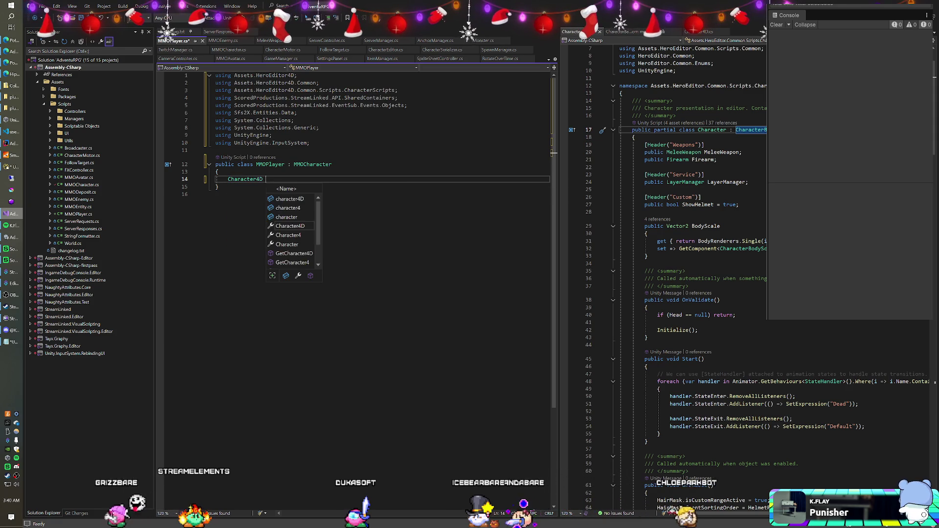
text(character)
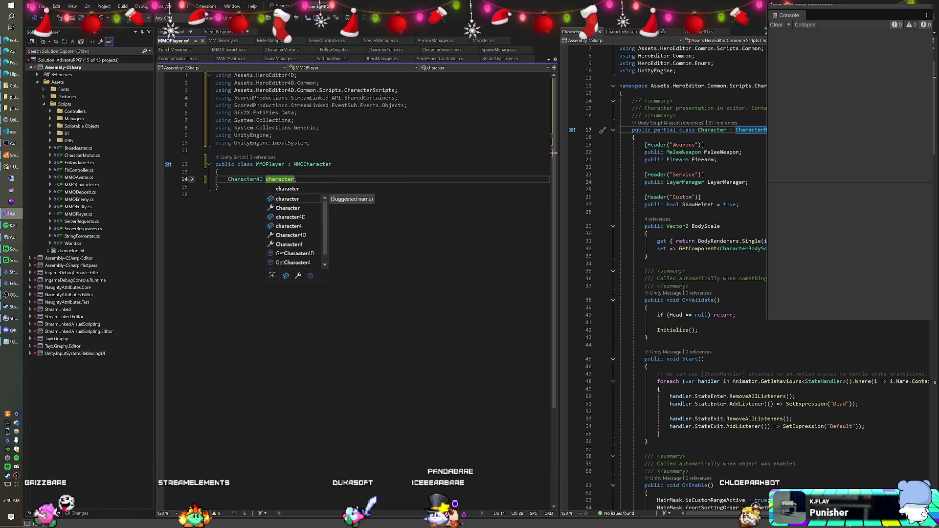
text(4D;)
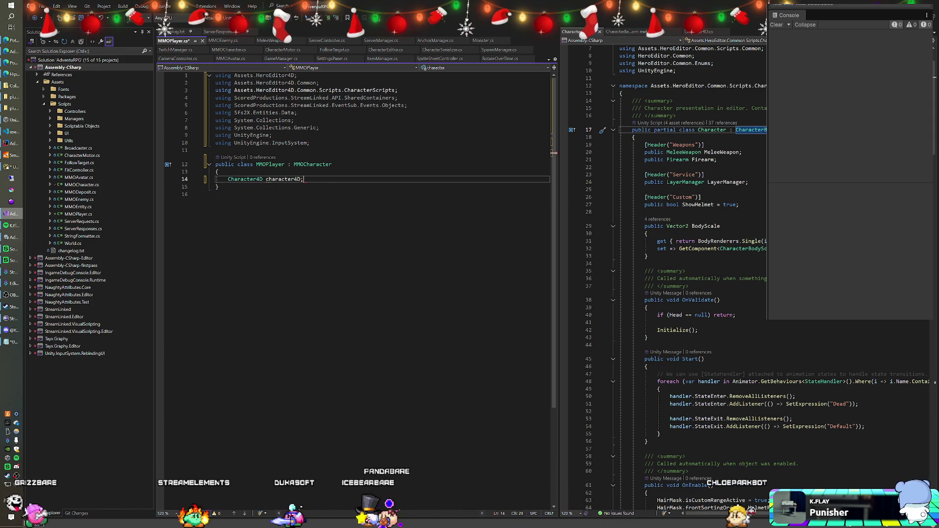
Delete the Character4D property line from MMOCharacter.cs.
click(225, 58)
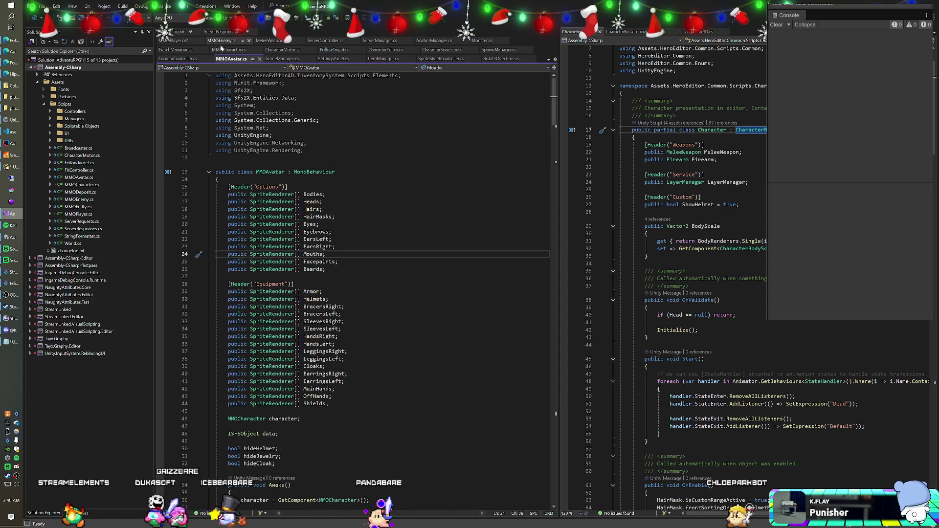
click(229, 50)
click(319, 166)
scroll(319, 165, down, 4)
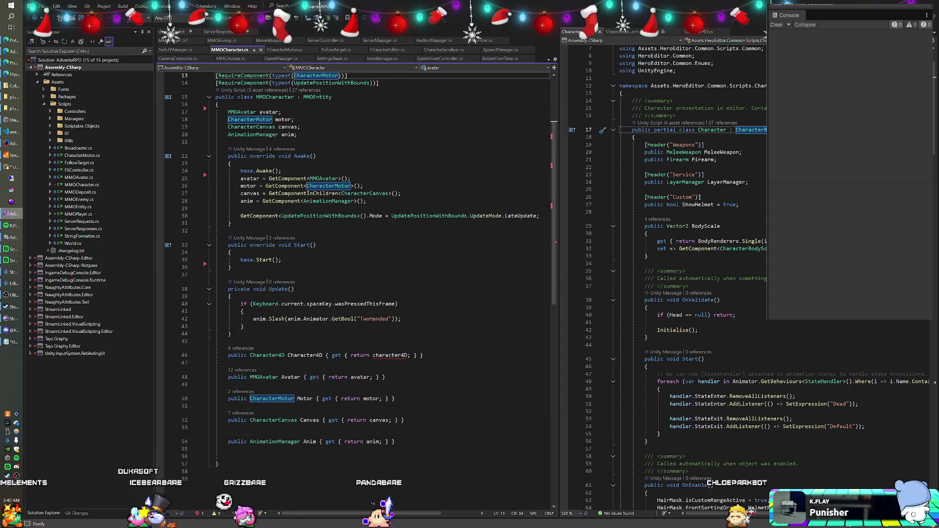
drag(423, 355, 229, 341)
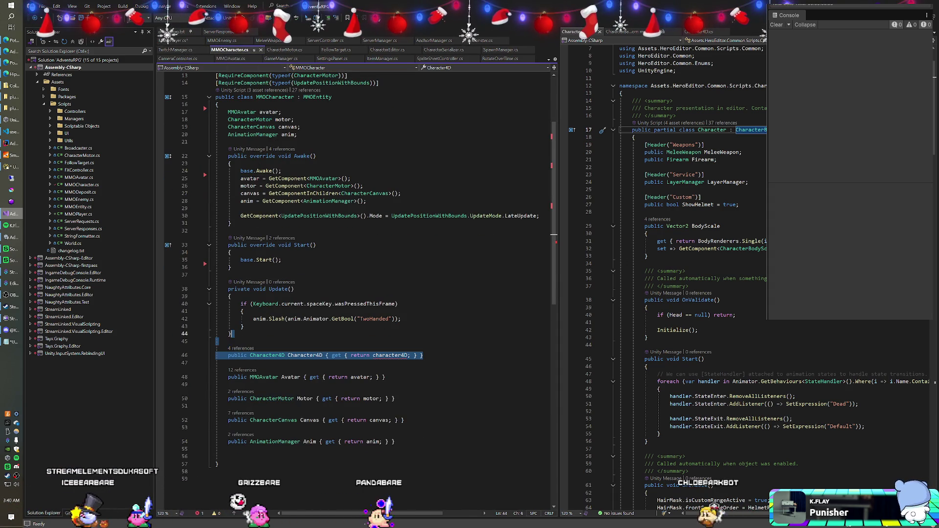
key(Delete)
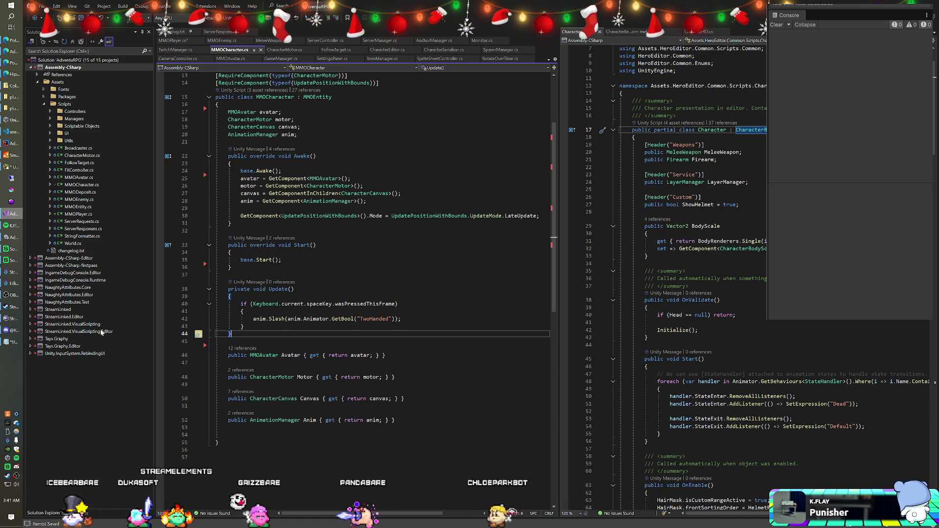
Revert the pending Git changes to MMOCharacter.cs.
key(ctrl+0)
key(ctrl+g)
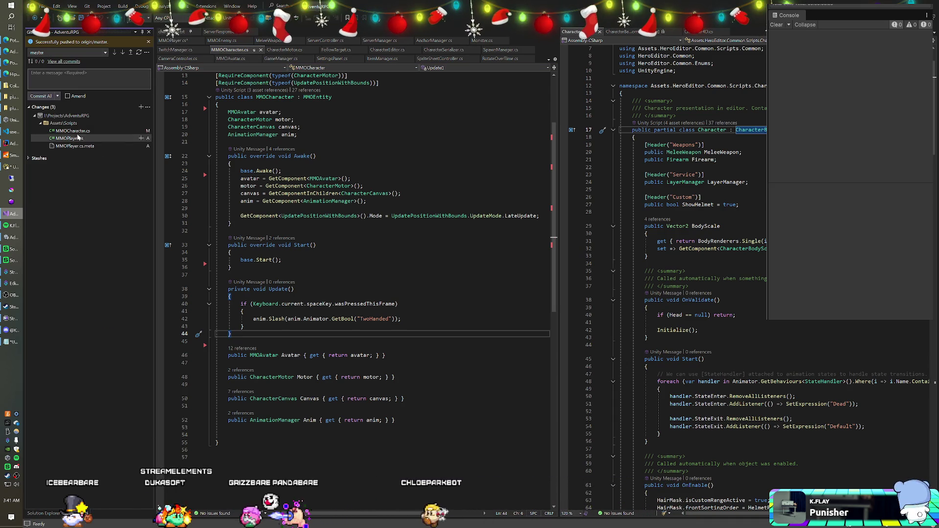
click(134, 131)
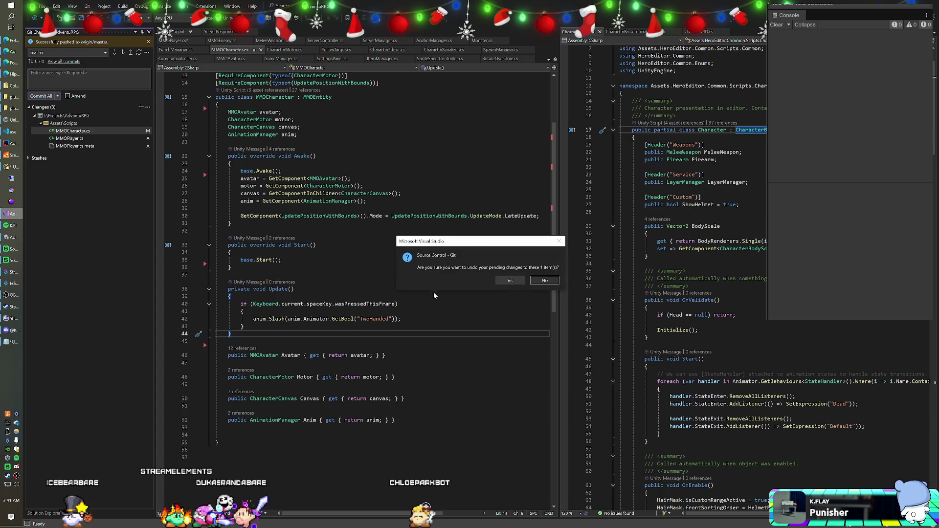
click(510, 280)
Delete the Character4D character4D field from MMOCharacter.
click(231, 171)
scroll(357, 289, up, 4)
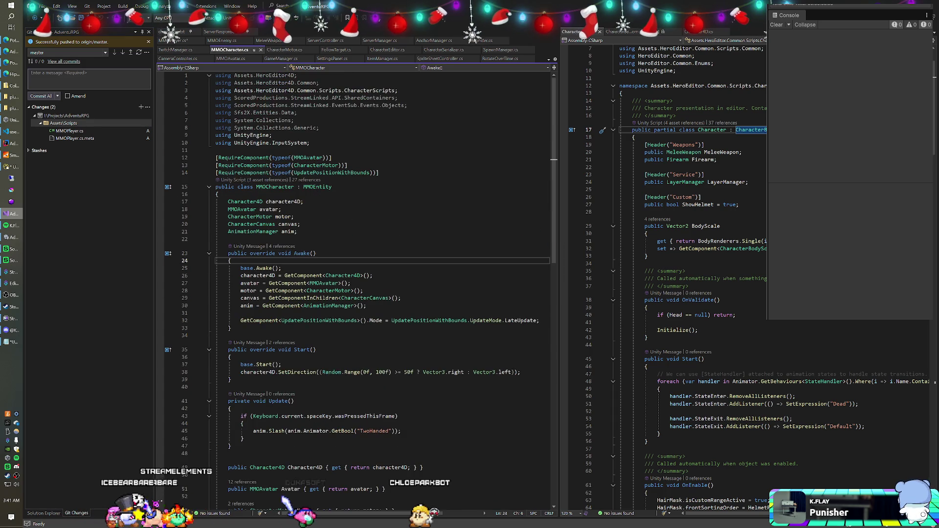
drag(303, 201, 218, 194)
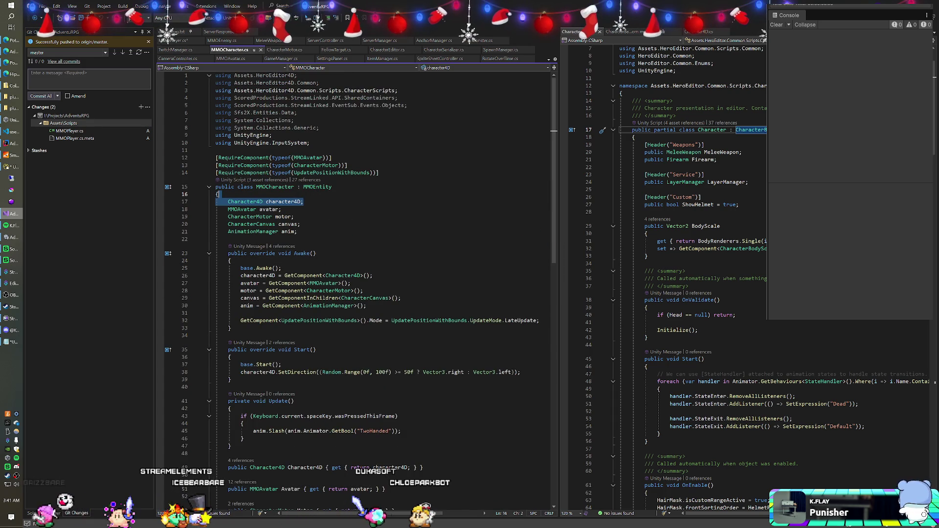
key(Delete)
Move the GetComponent<Character4D> lookup from MMOCharacter's Awake into MMOPlayer.cs.
scroll(218, 195, down, 1)
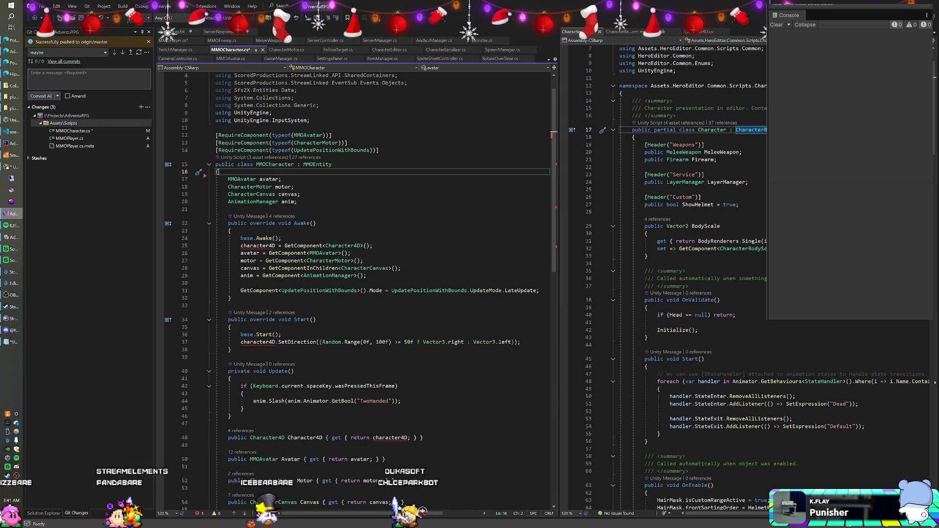
drag(373, 245, 283, 238)
key(ctrl+c)
key(Delete)
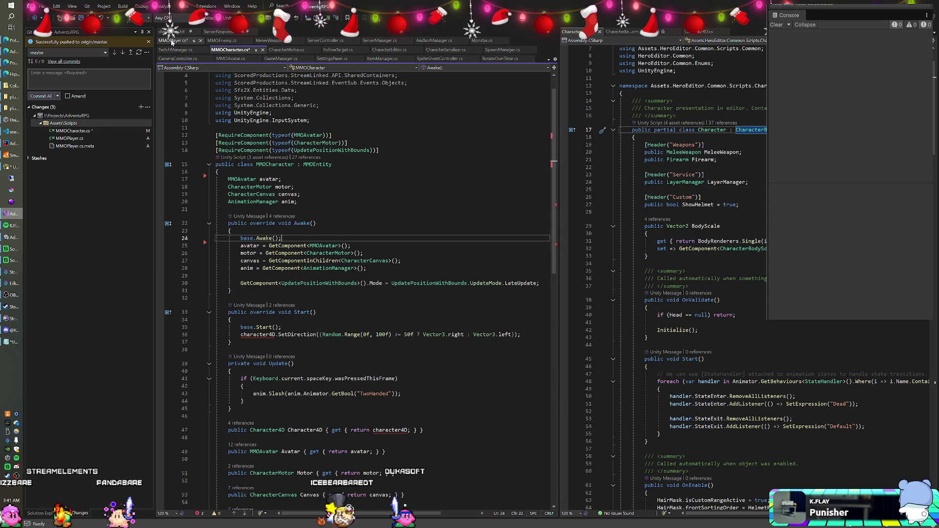
click(171, 41)
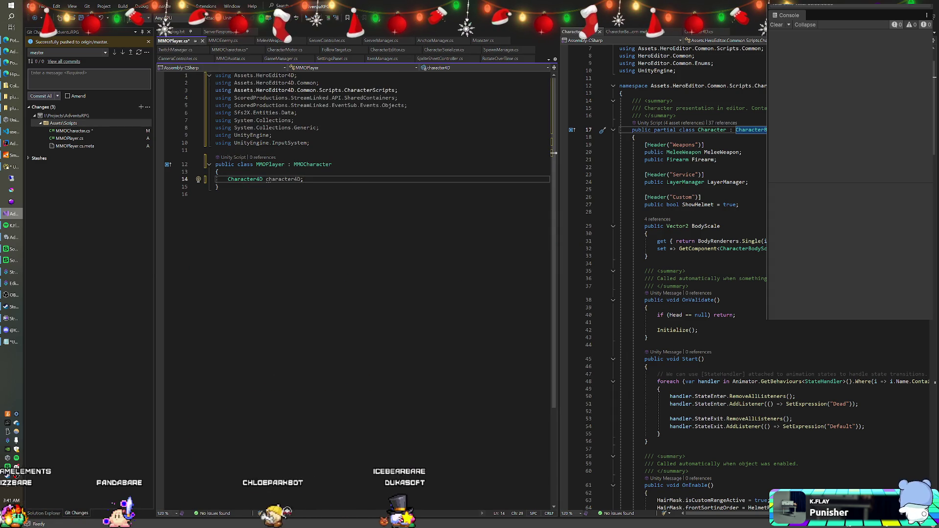
key(ctrl+v)
click(304, 179)
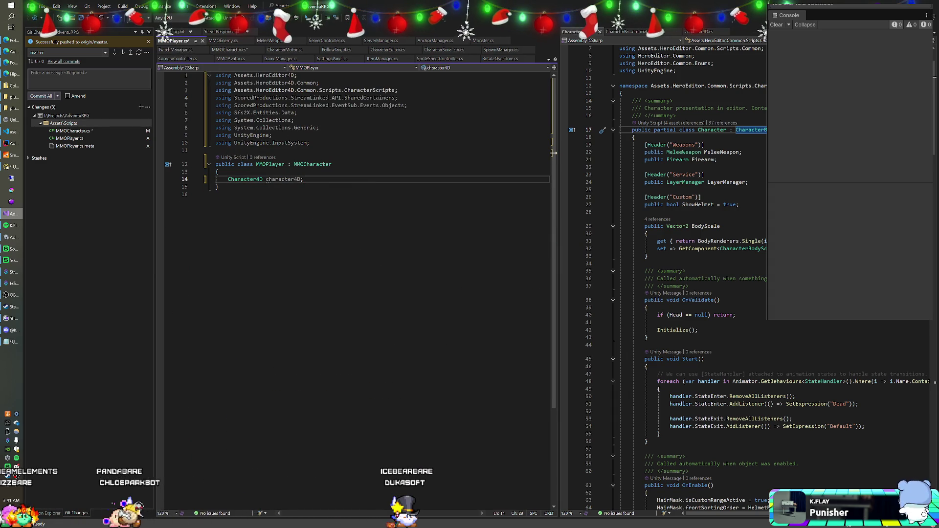
Add a public override void Awake() to MMOPlayer containing character4D = GetComponent<Character4D>();.
text(public overr)
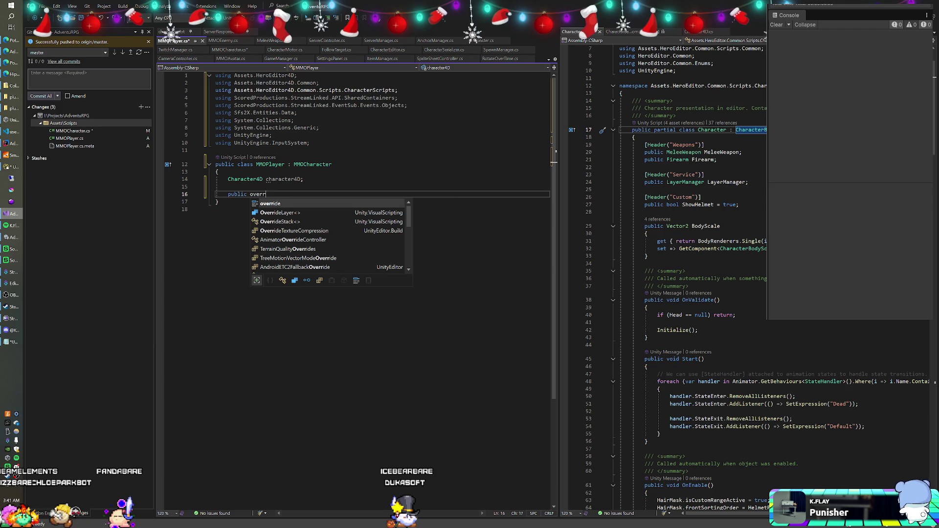
text(ide void)
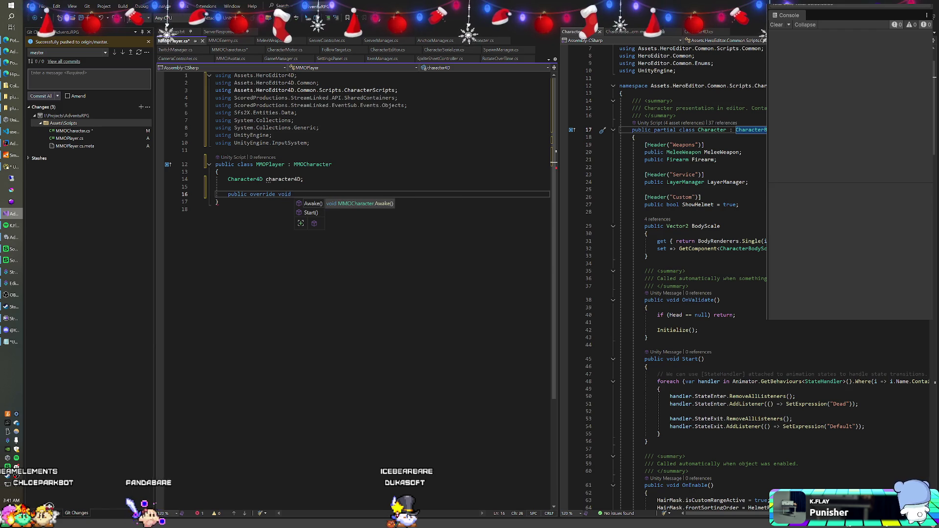
key(Tab)
key(End)
key(Return)
key(Return)
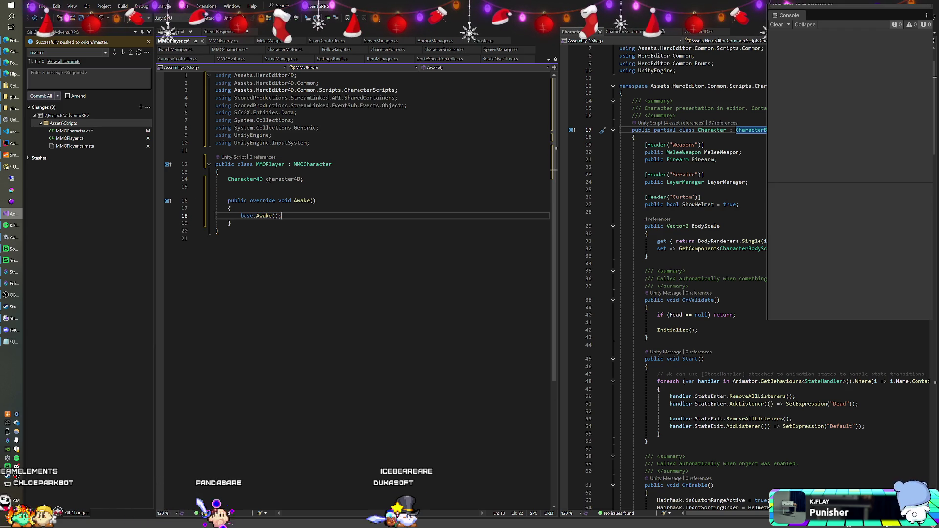
text(character4D = GetComponent<Character4D>();)
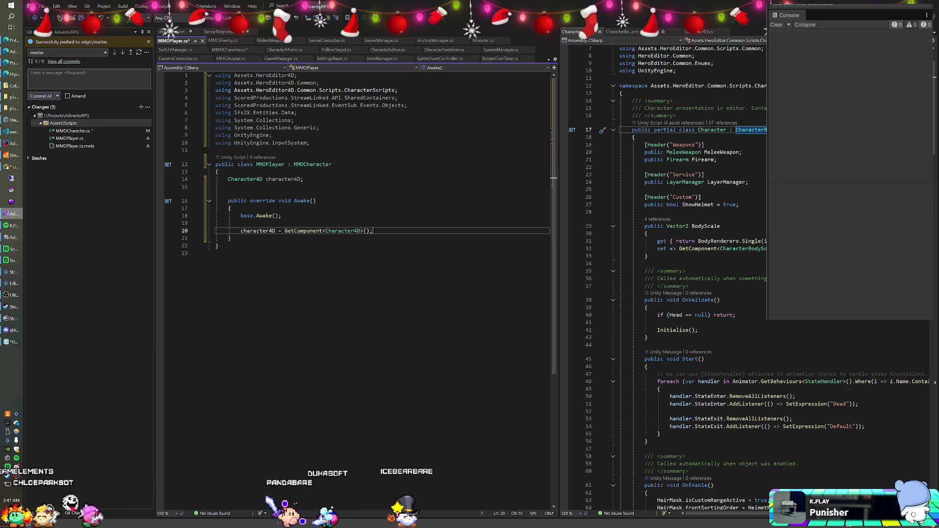
Cut the Start method out of MMOCharacter and paste it after Awake in MMOPlayer.
key(ctrl+Tab)
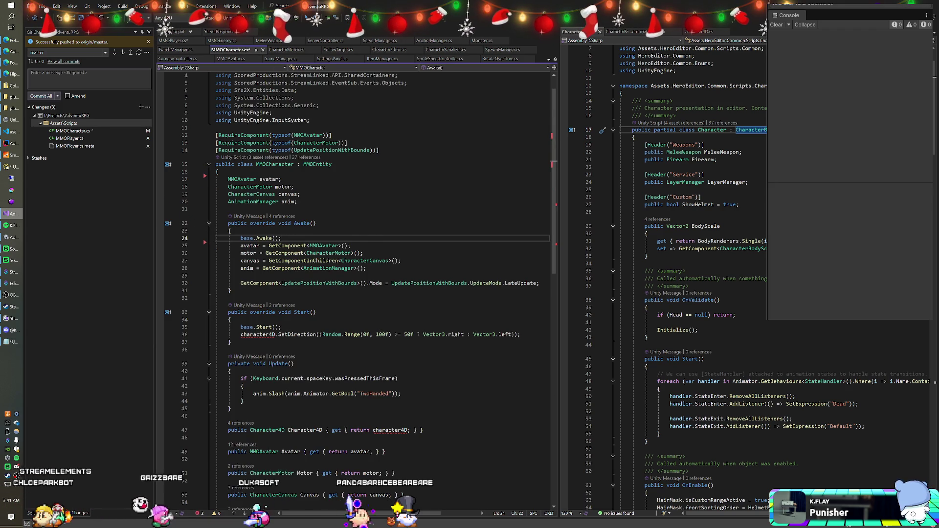
scroll(357, 288, down, 2)
click(231, 298)
key(shift+Up)
key(shift+Up)
key(shift+Up)
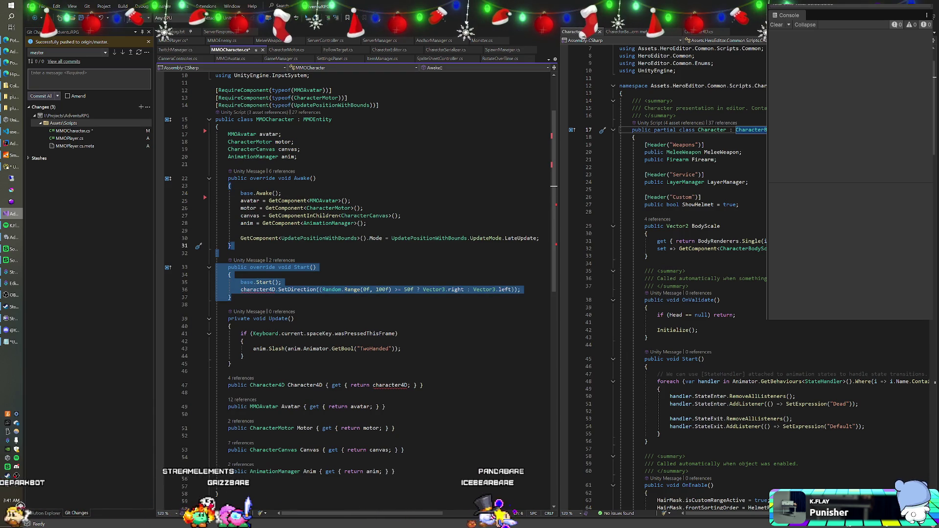
key(Delete)
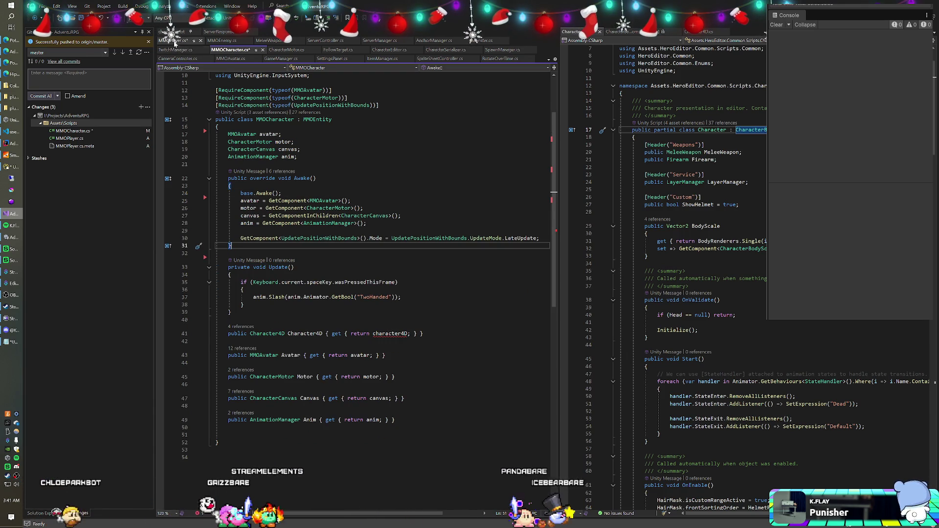
click(174, 41)
click(231, 239)
text(public override void Start()     {         base.Start();         character4D.SetDirection((Random.Range(0f, 100f) >= 50f ? Vector3.right : Vector3.left));     })
click(228, 245)
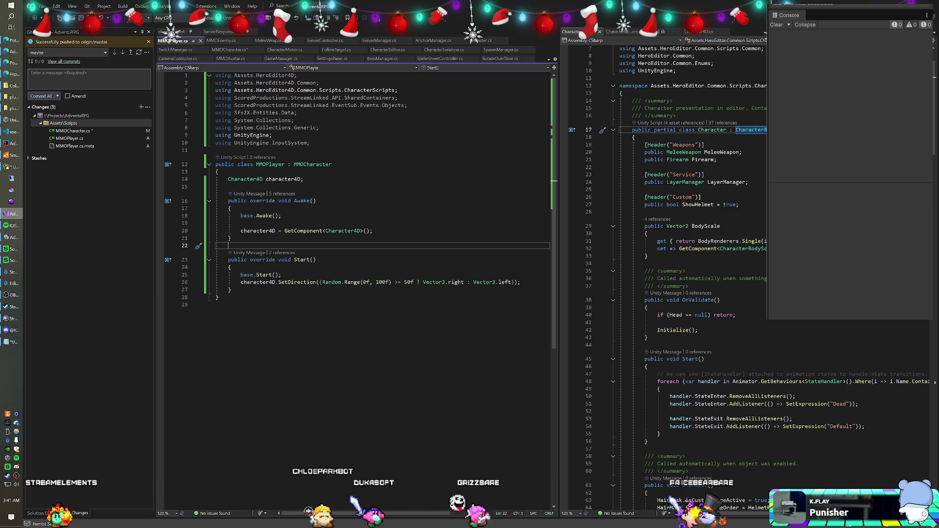
click(316, 200)
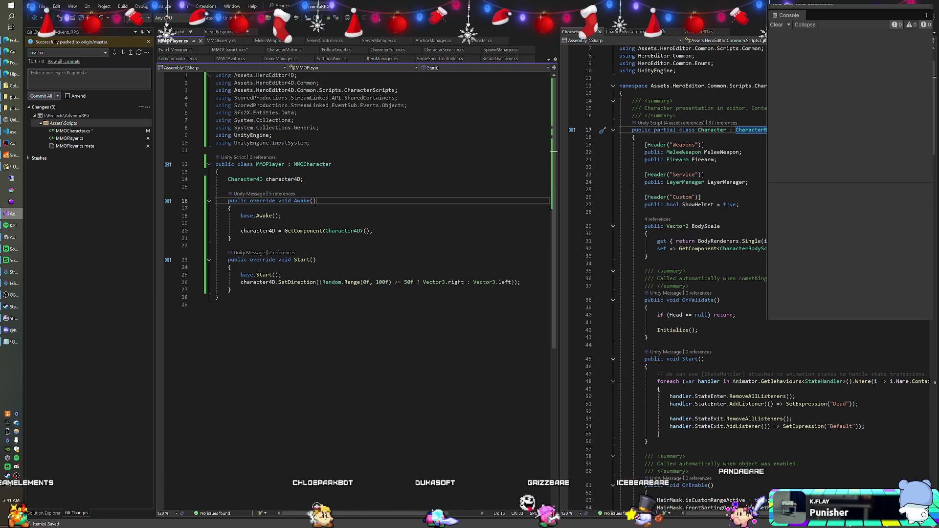
Delete the Character4D property line from MMOCharacter, then return to MMOPlayer's Awake.
click(230, 51)
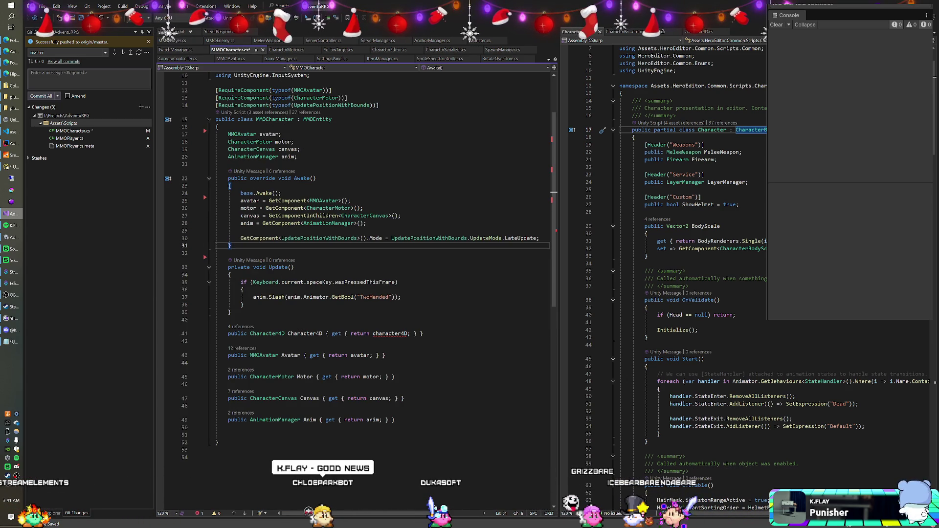
click(423, 334)
key(shift+Up)
key(shift+Up)
key(BackSpace)
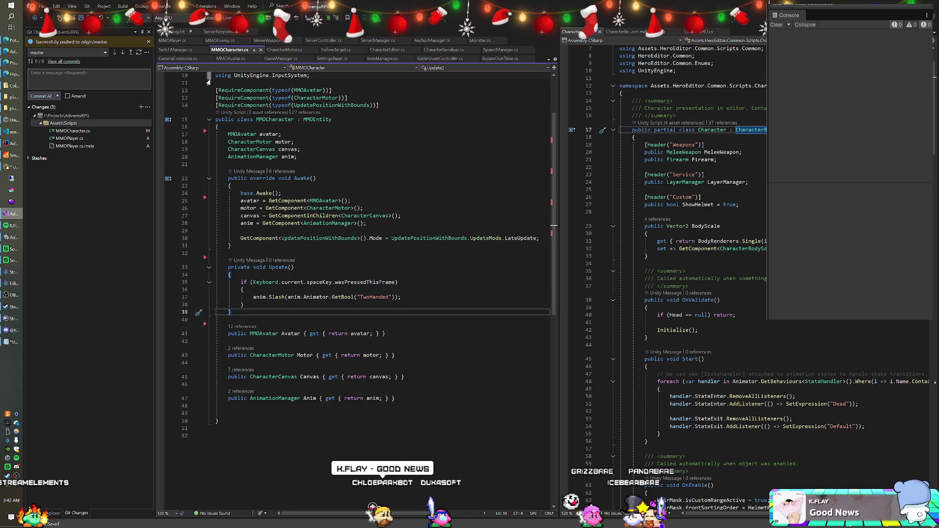
click(172, 41)
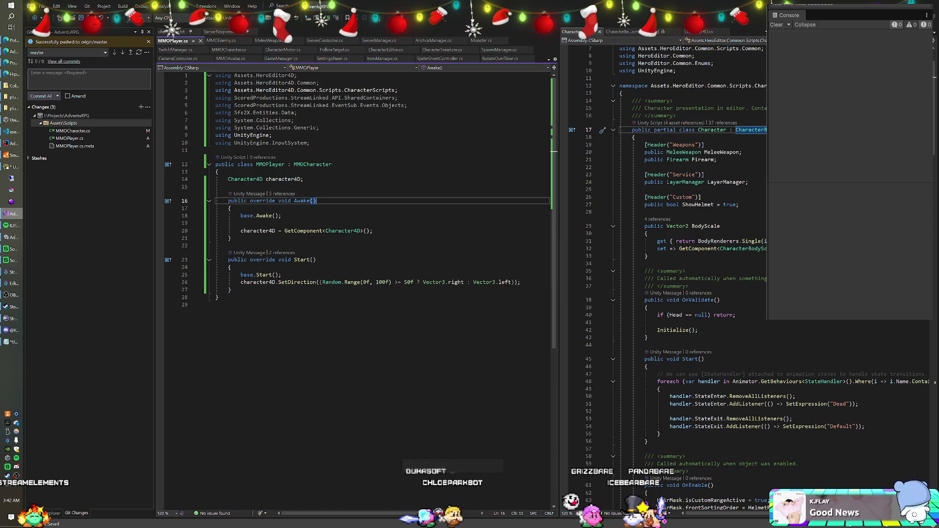
click(317, 201)
Look over the MMOAvatar script, recompile in Unity, and open the first compile error.
click(229, 59)
scroll(357, 293, down, 10)
scroll(357, 293, down, 1)
scroll(357, 294, down, 5)
scroll(357, 294, up, 5)
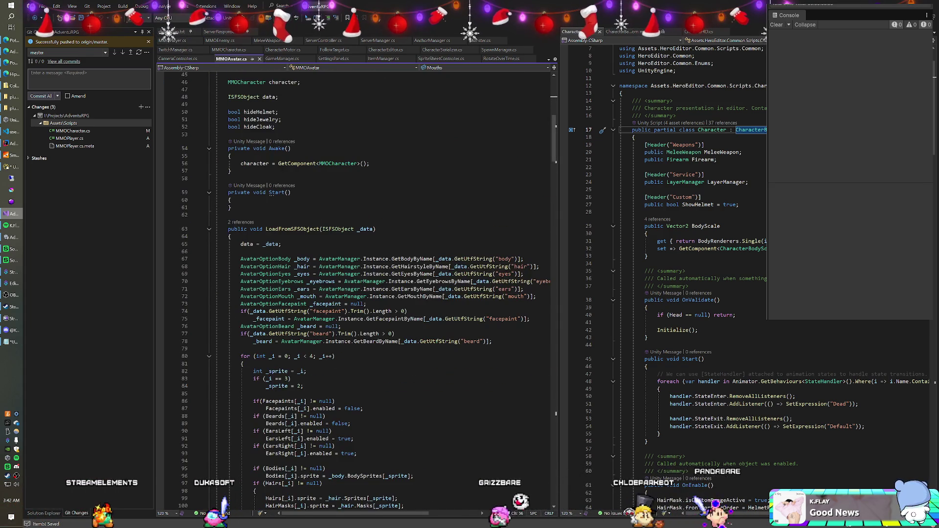
key(alt+Tab)
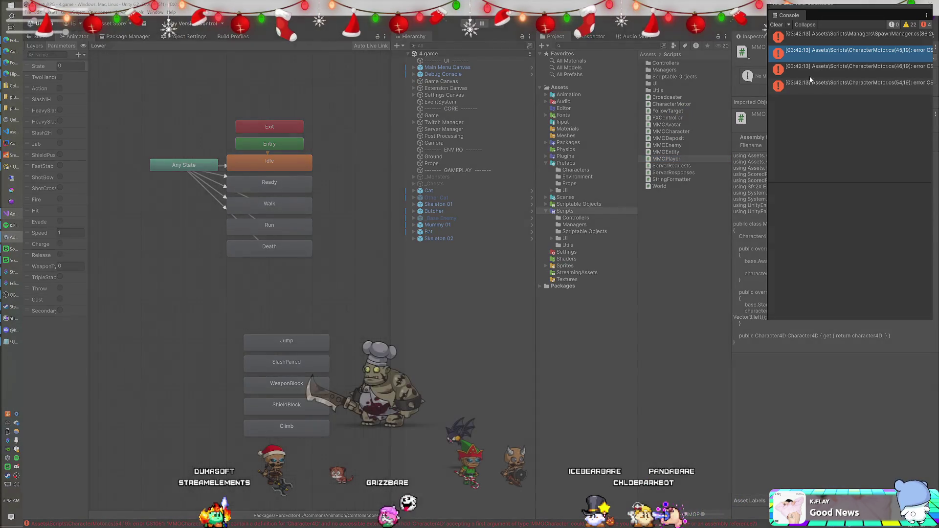
click(827, 41)
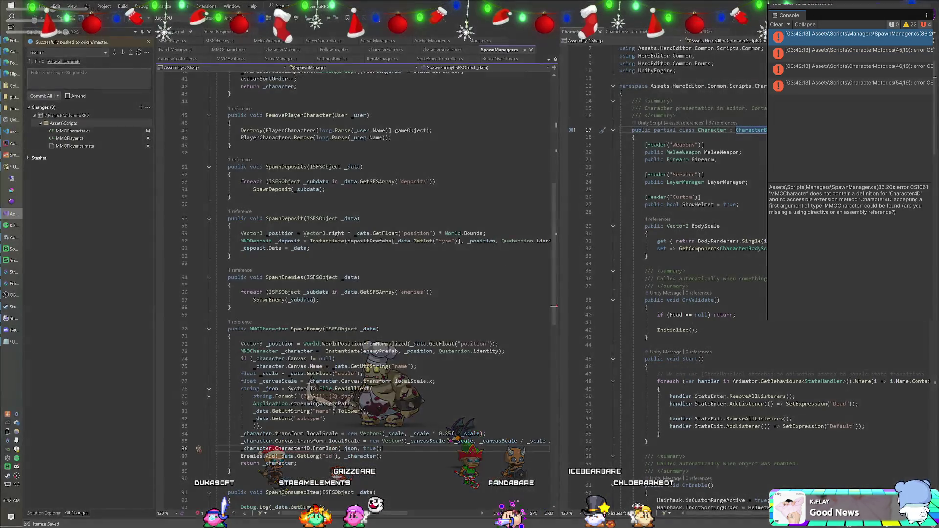
Remove the leftover Character4D.FromJson line from SpawnManager.cs.
scroll(357, 289, down, 2)
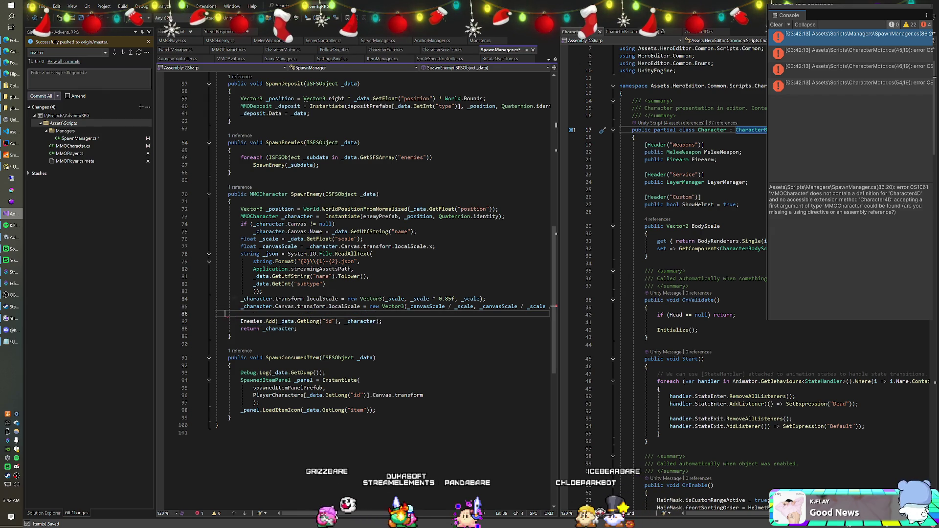
key(BackSpace)
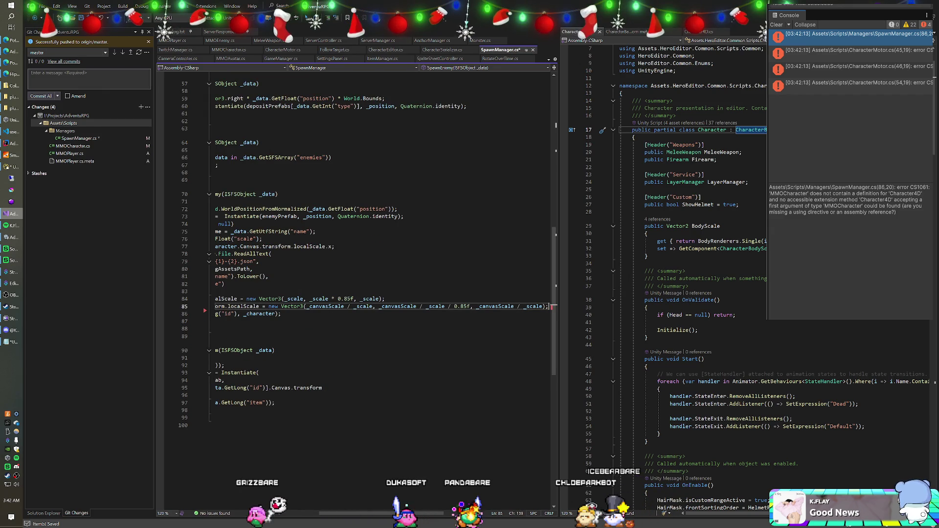
scroll(357, 244, down, 3)
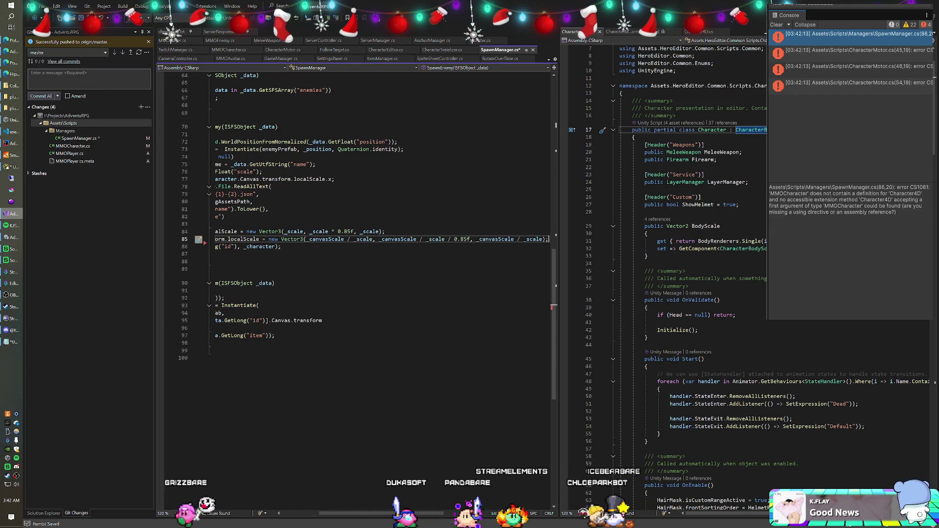
In CharacterMotor.cs, remove 'Character4D.' from lines 45 and 46 so SetDirection and AnimationManager are called on character.
double_click(834, 51)
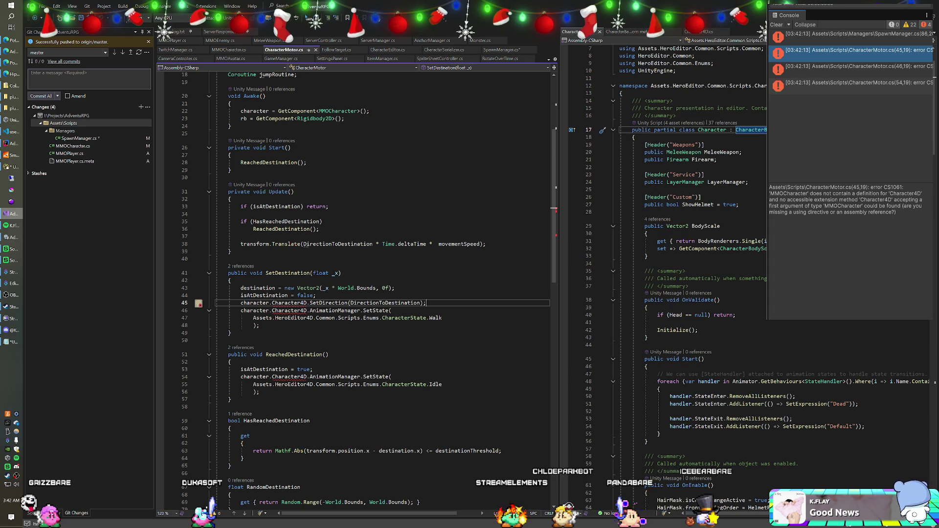
double_click(290, 303)
key(Delete)
key(Delete)
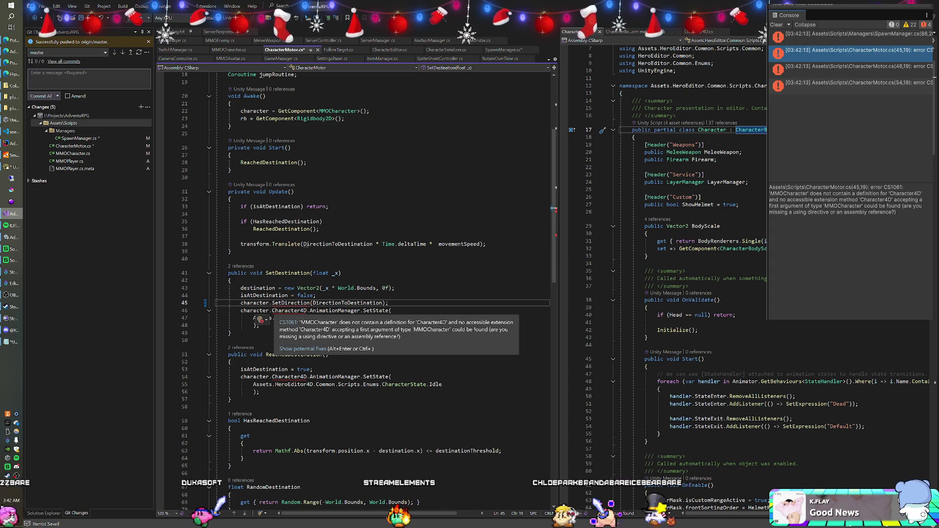
double_click(291, 311)
key(Delete)
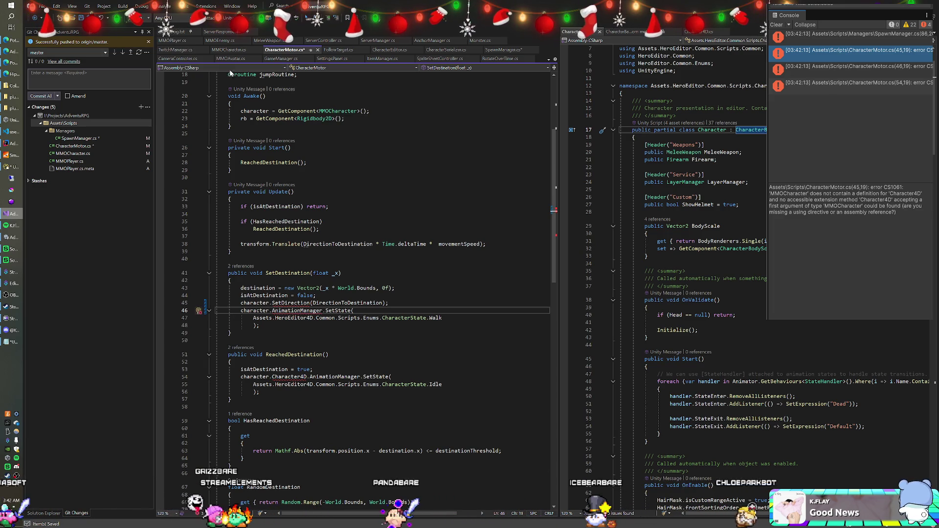
click(219, 51)
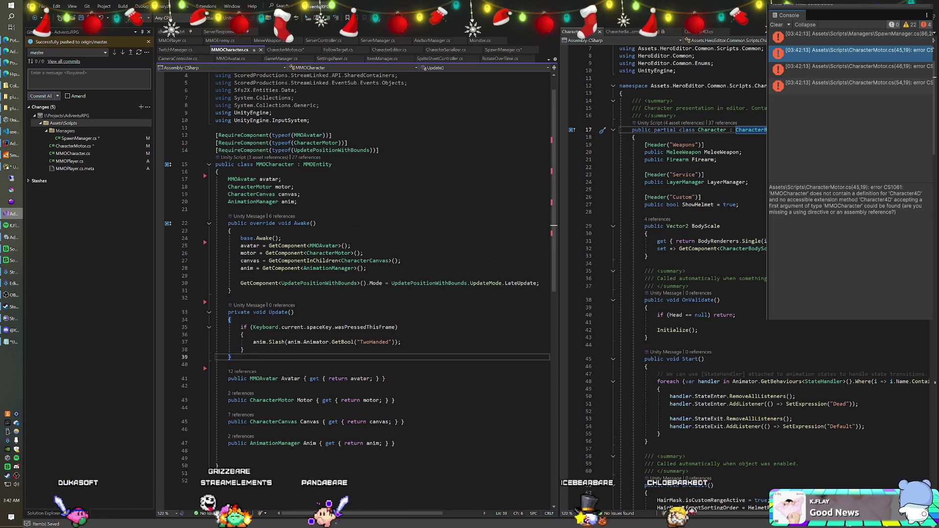
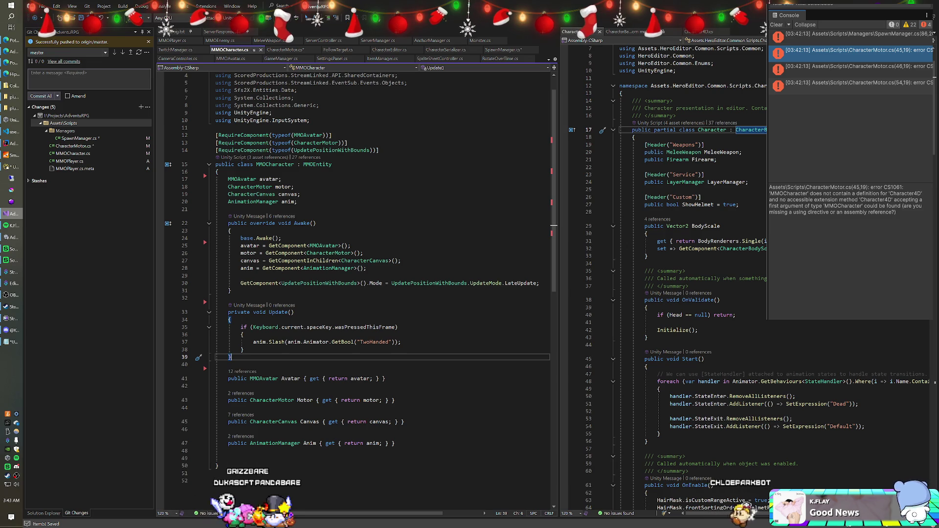
Start a public void SetDirection(int _direction method in MMOCharacter and review the MMOAvatar script.
key(Return)
key(Return)
text(publ)
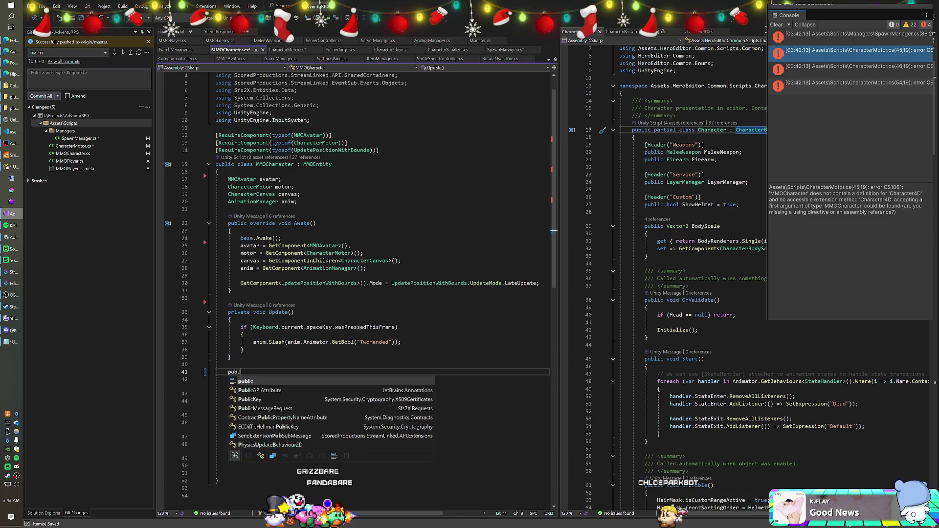
text(ic void SetDi)
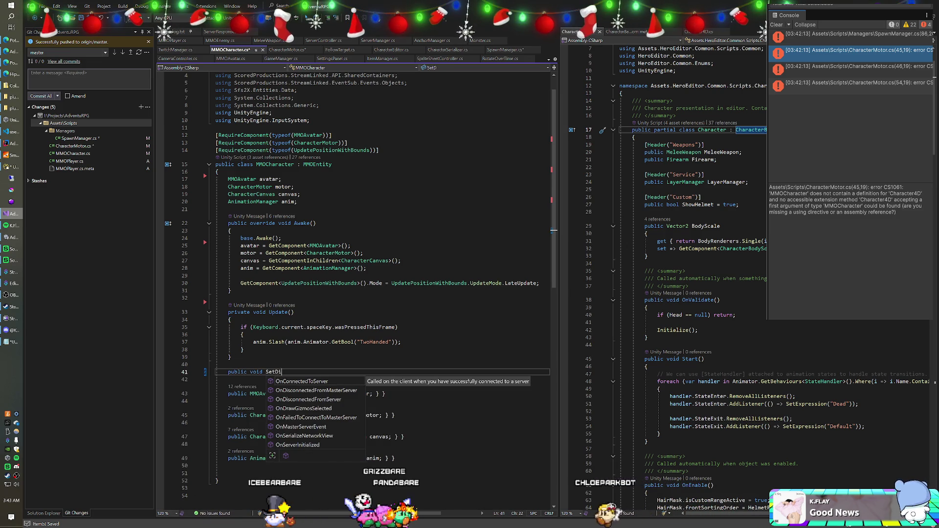
text(rection(int _direction)
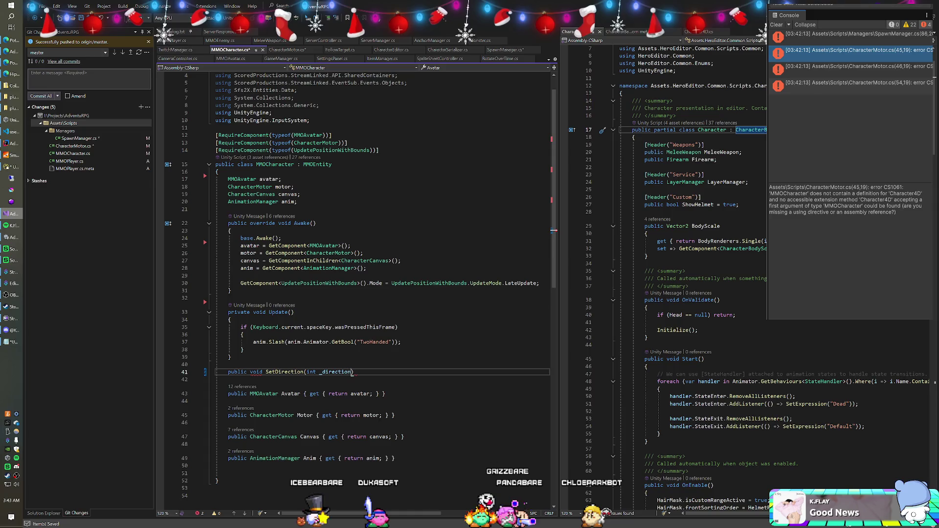
click(230, 59)
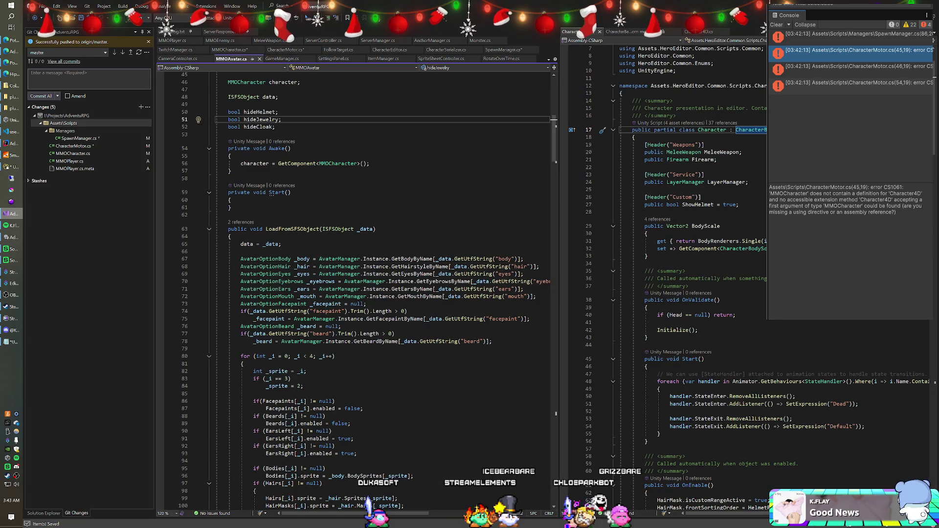
scroll(357, 288, down, 17)
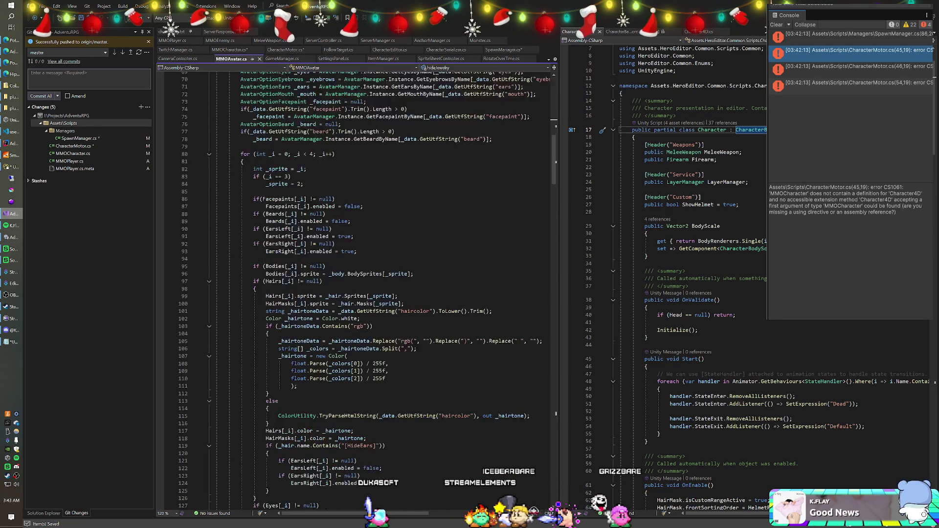
scroll(357, 289, up, 20)
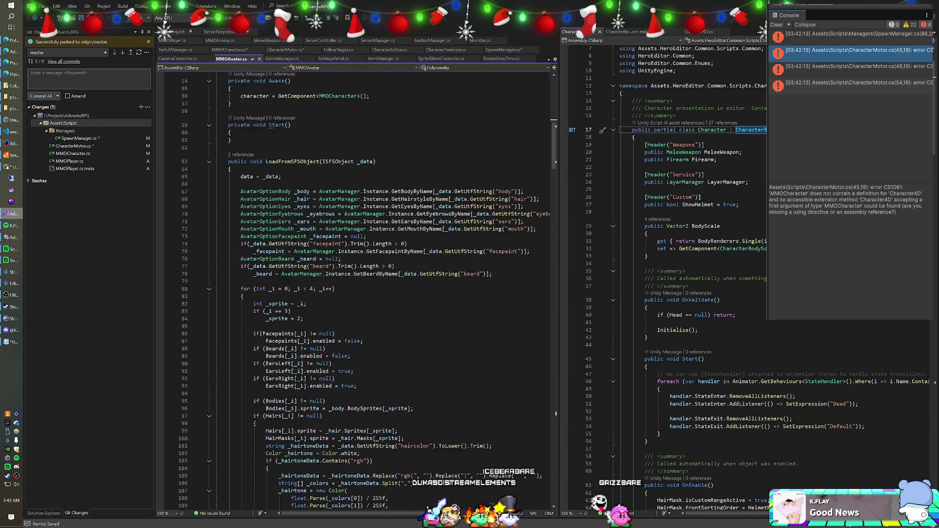
scroll(357, 288, up, 6)
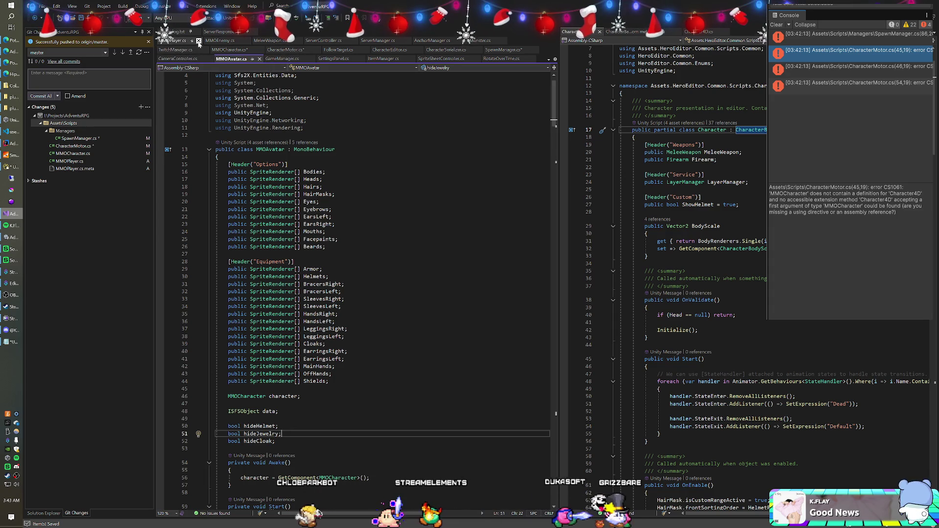
Close the ServerController, ServerManager, AnchorManager, Monster, TwitchManager, FollowTarget, CharacterSerializer, GameManager and ItemManager scripts.
click(302, 40)
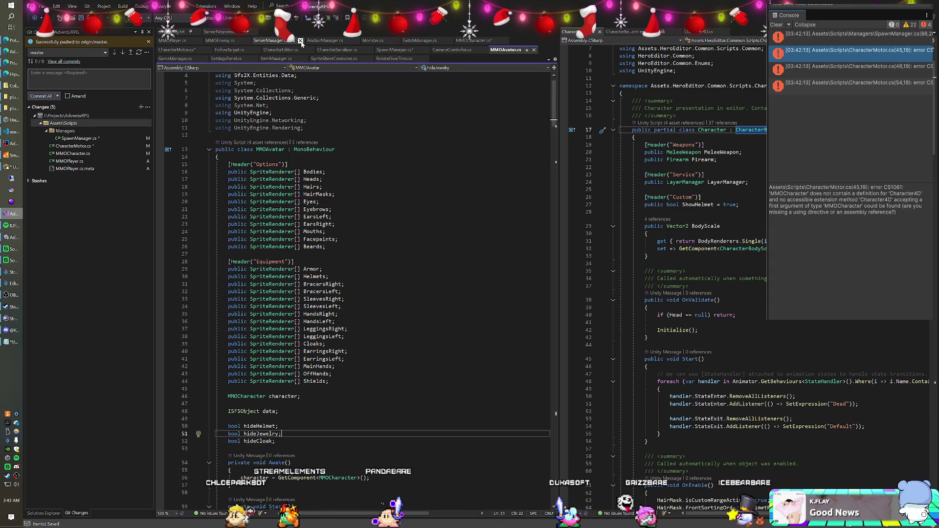
click(302, 41)
click(302, 41)
click(303, 40)
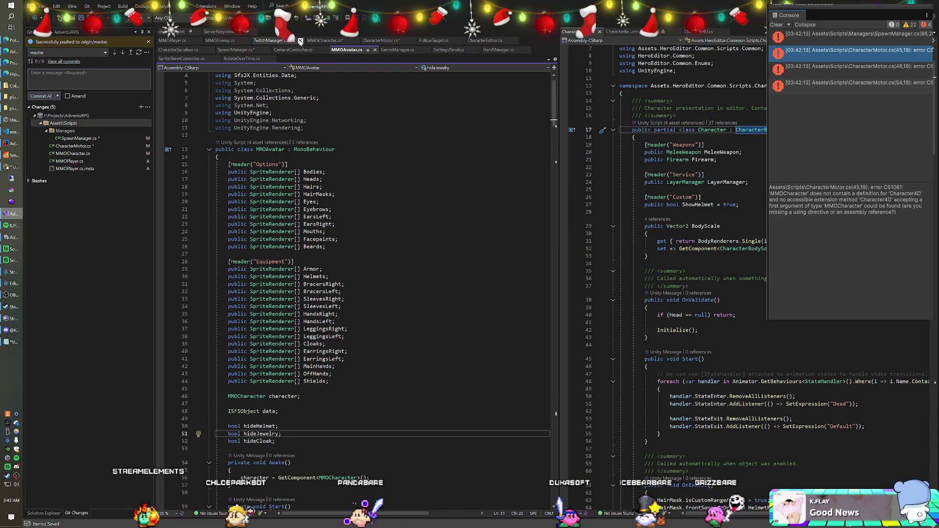
click(300, 40)
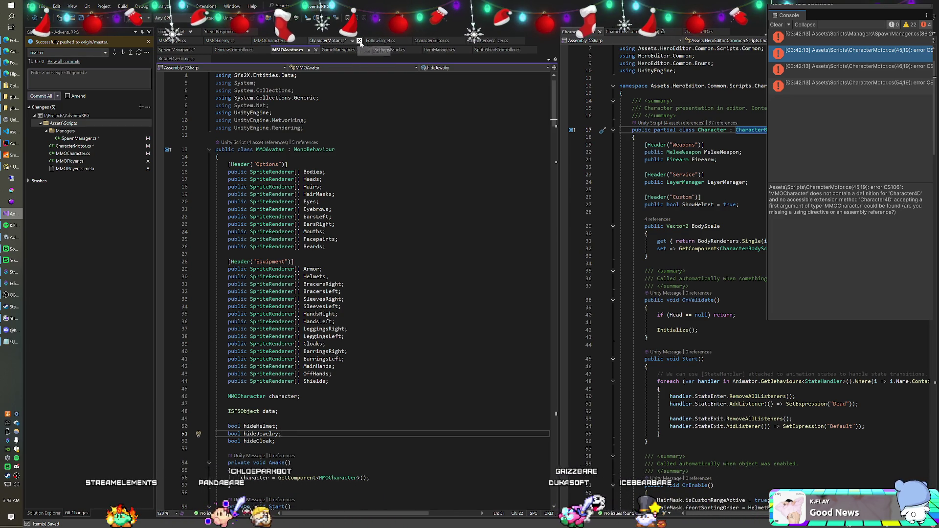
click(408, 40)
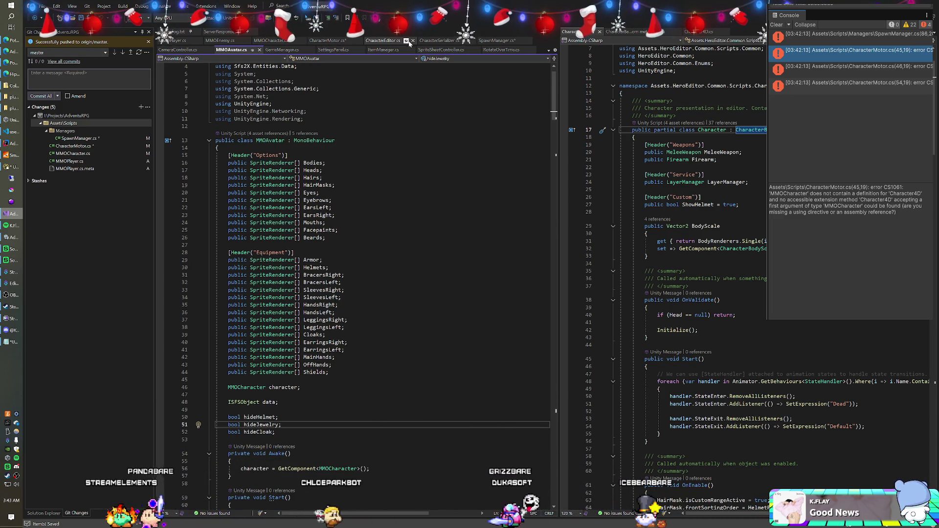
click(412, 41)
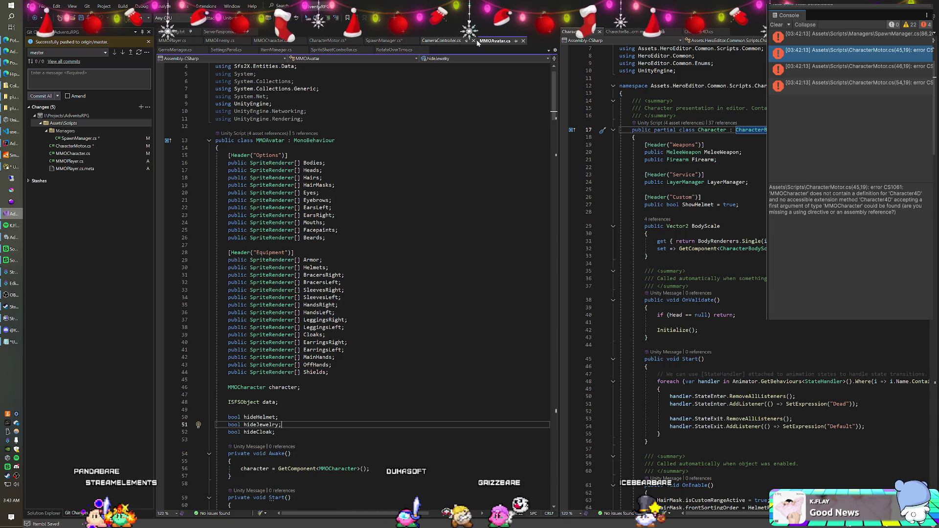
click(517, 41)
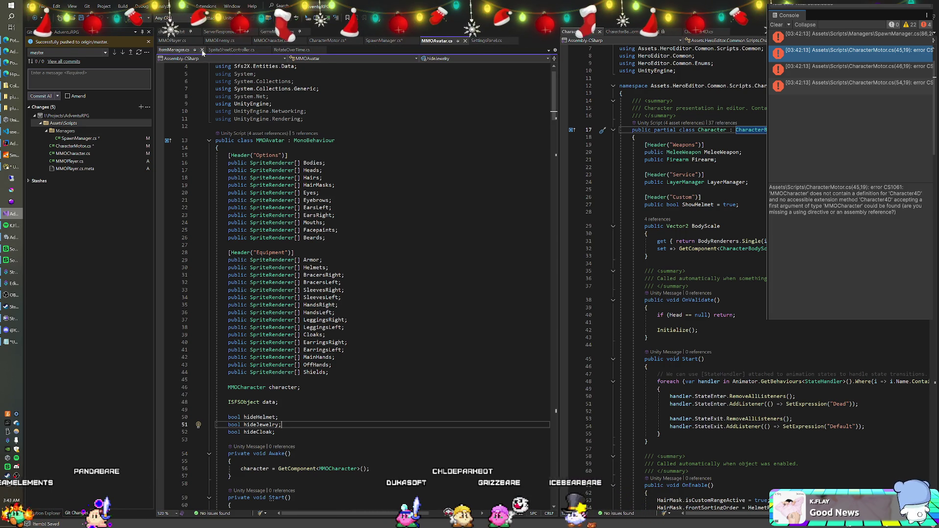
click(202, 51)
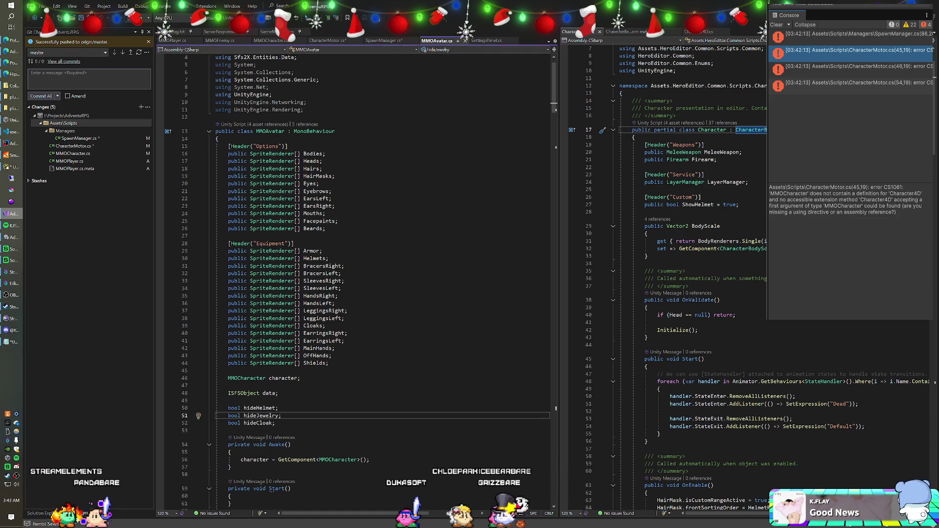
Show Character4D.cs in the right pane beside MMOAvatar.cs.
click(269, 87)
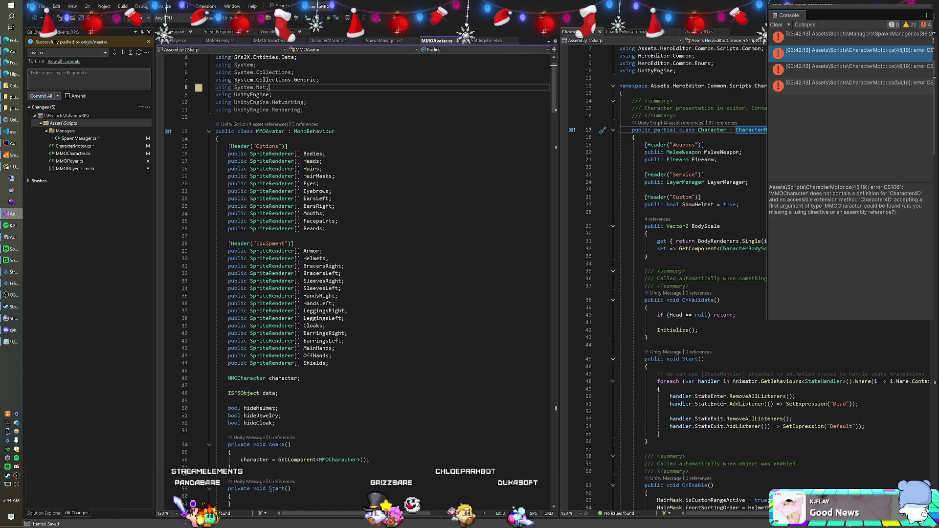
click(625, 33)
click(571, 31)
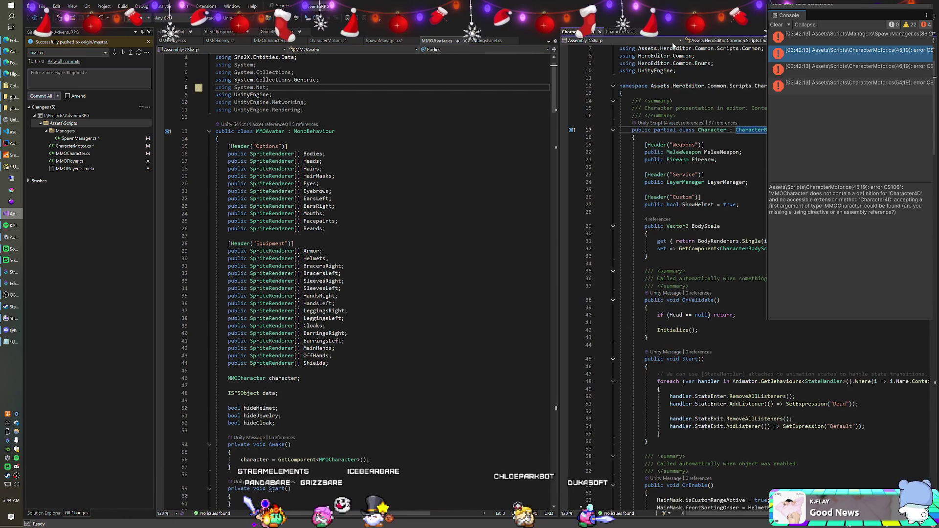
click(625, 32)
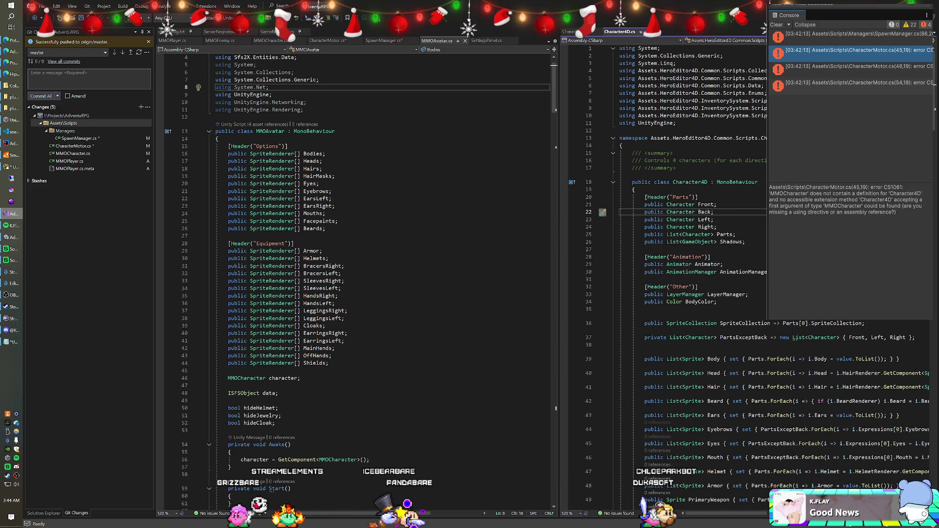
Change MMOCharacter's stub to public virtual void SetDirection(Vector2 _direction).
scroll(685, 195, down, 4)
scroll(684, 274, down, 10)
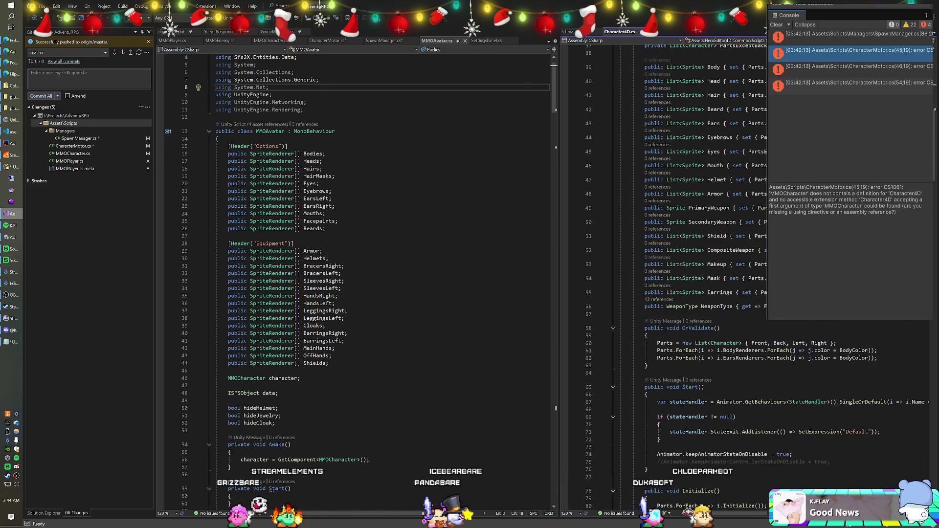
scroll(684, 274, down, 12)
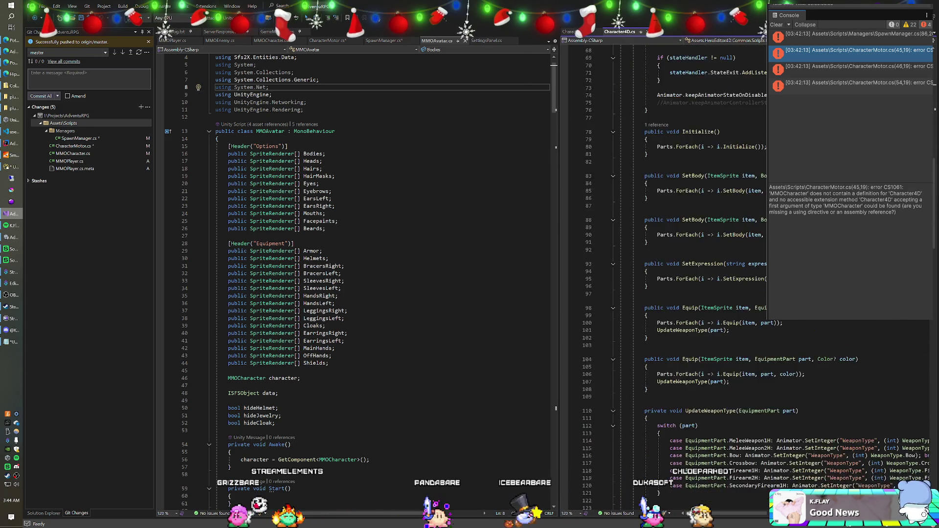
scroll(685, 274, down, 9)
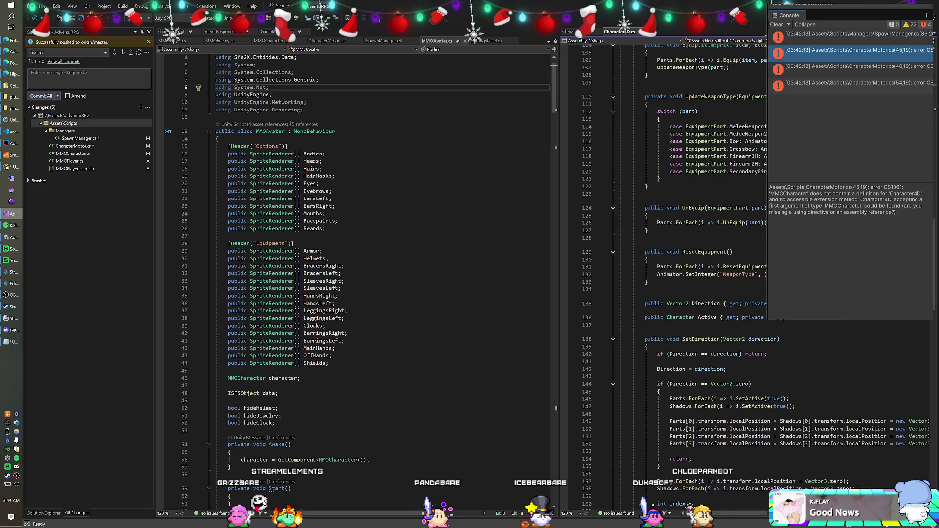
scroll(685, 274, down, 4)
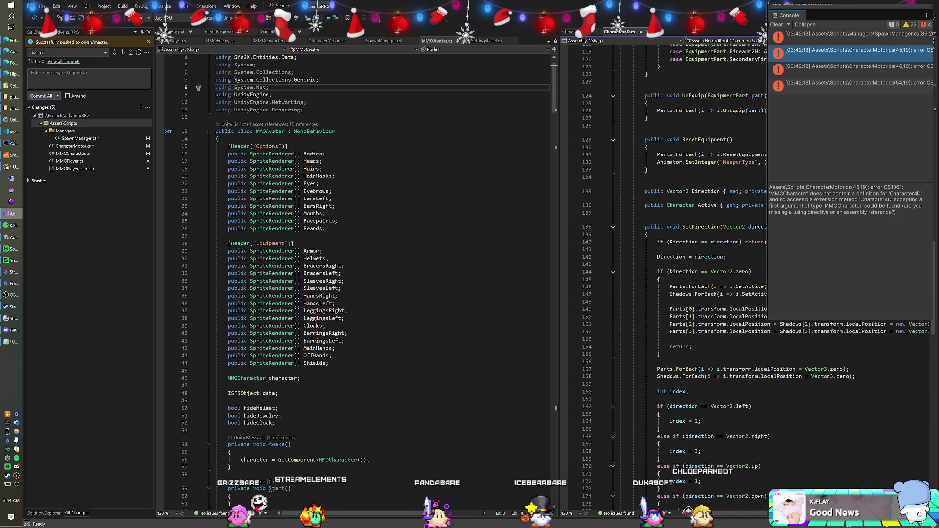
scroll(684, 274, up, 2)
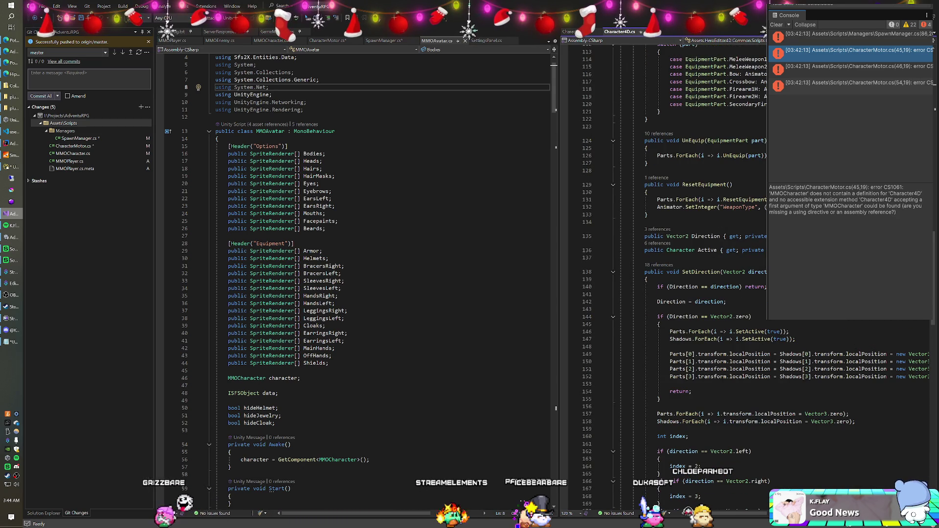
scroll(357, 284, down, 8)
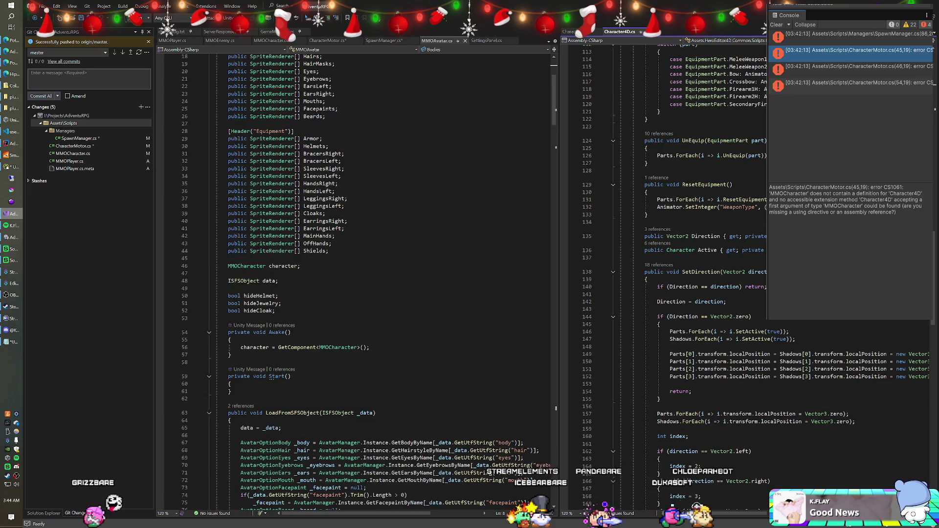
scroll(357, 283, down, 2)
scroll(357, 283, up, 1)
click(269, 41)
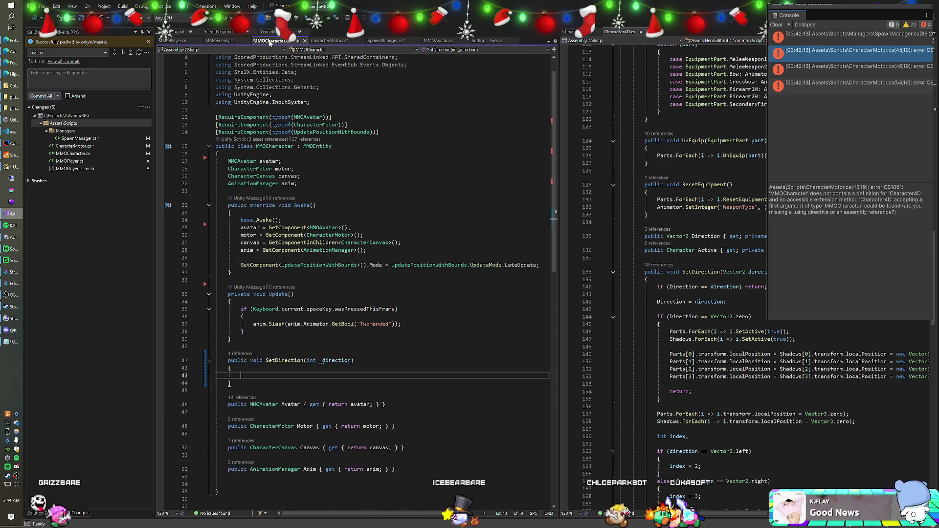
click(249, 361)
text(vir)
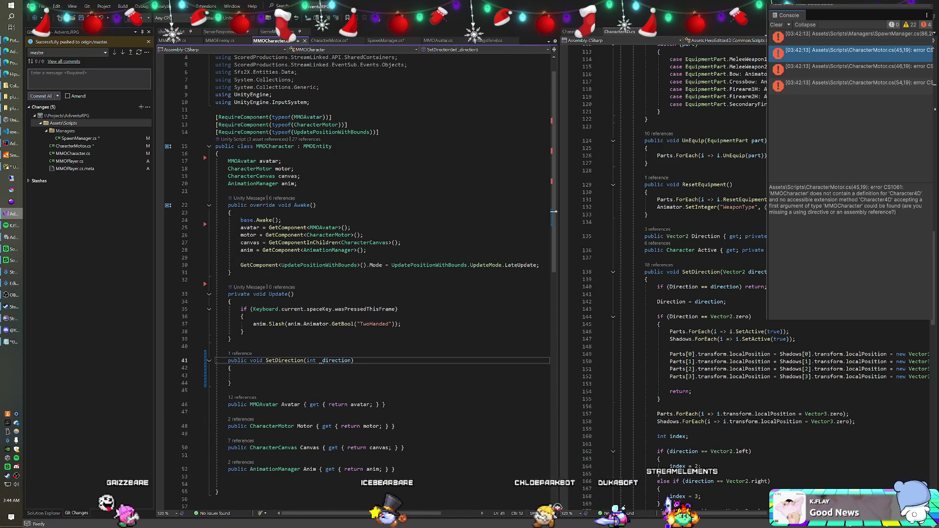
text(tual)
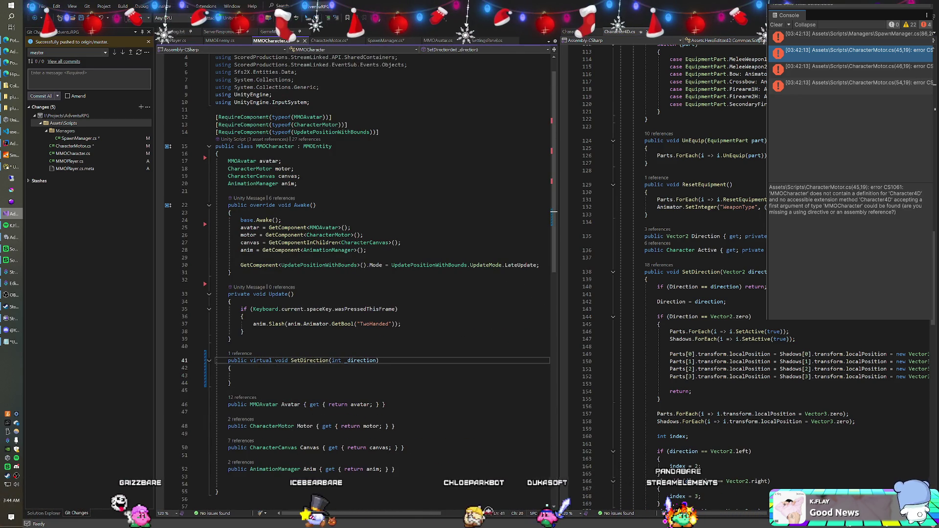
double_click(336, 360)
key(BackSpace)
text(Vector2)
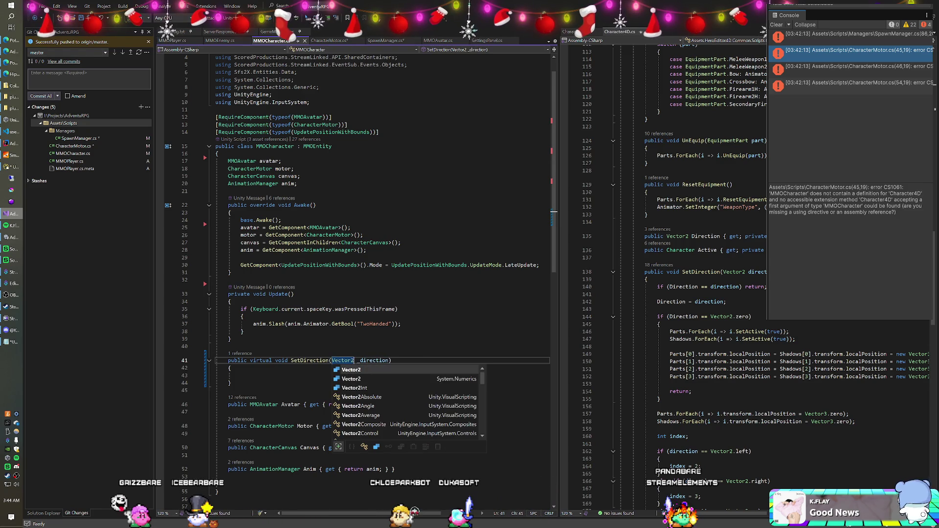
click(360, 360)
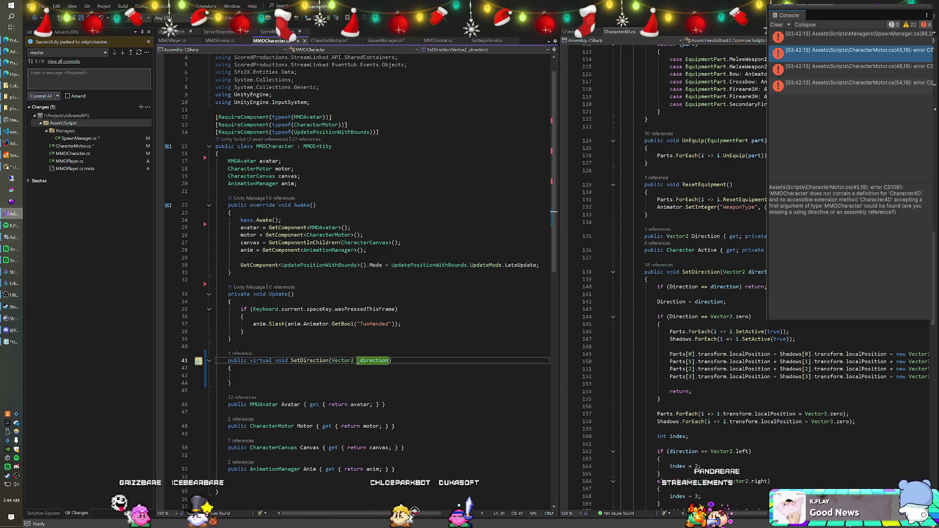
Move the SetDirection method out of MMOCharacter into MMOEntity, right after its Start method.
scroll(357, 282, up, 1)
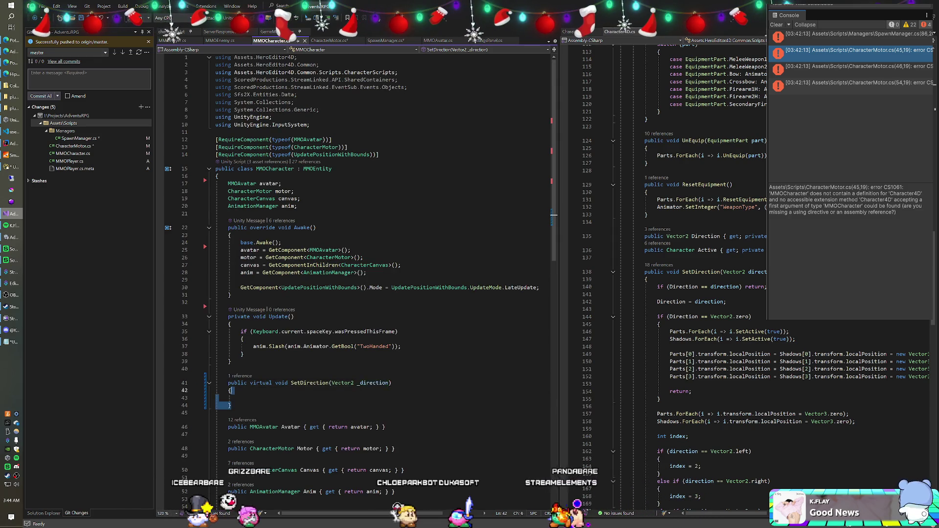
key(shift+Up)
key(shift+Up)
key(shift+Up)
key(ctrl+c)
key(Delete)
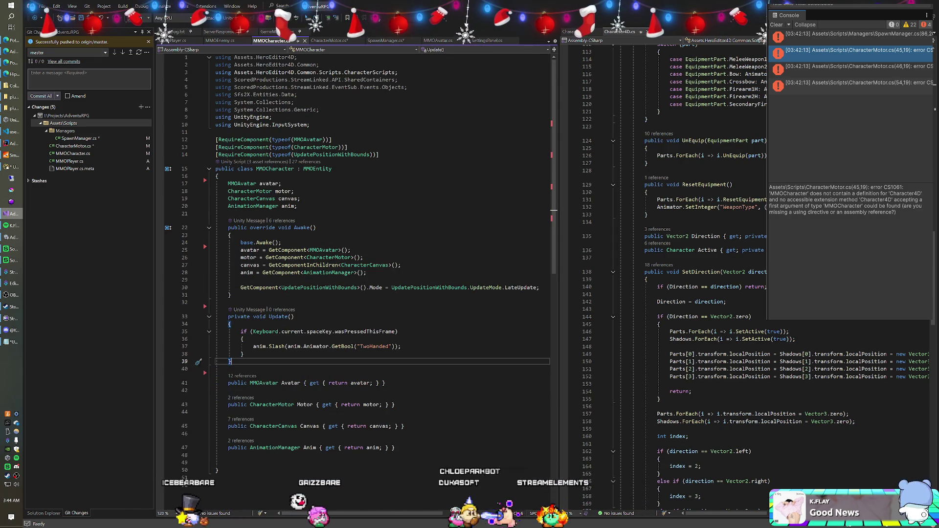
right_click(316, 168)
key(Escape)
key(F12)
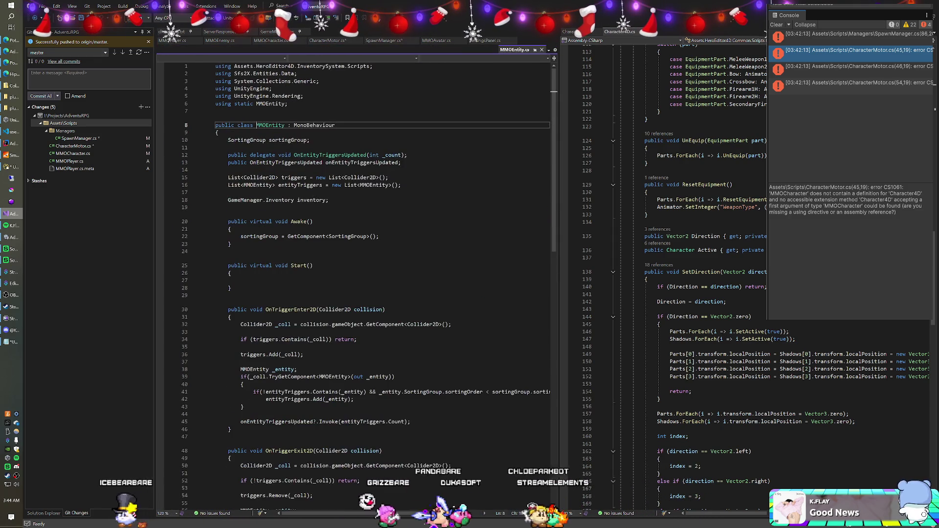
click(230, 288)
key(ctrl+v)
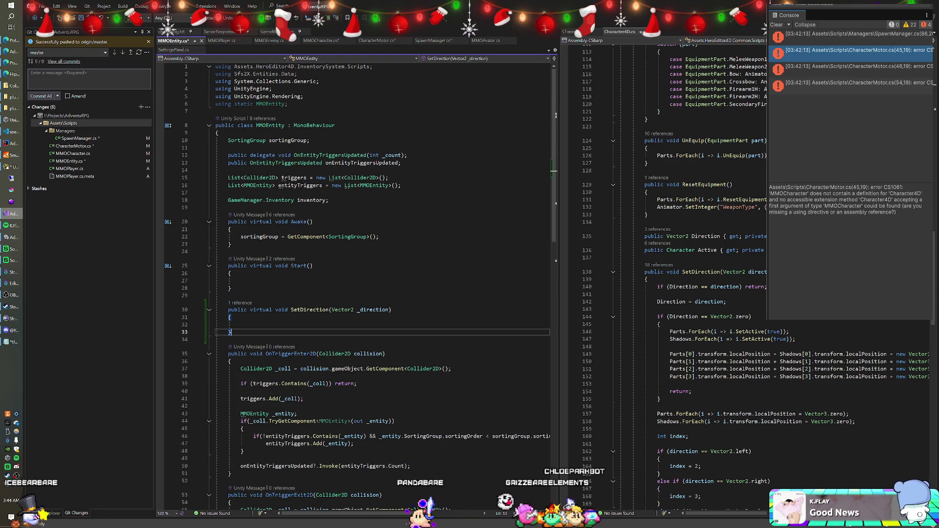
click(321, 41)
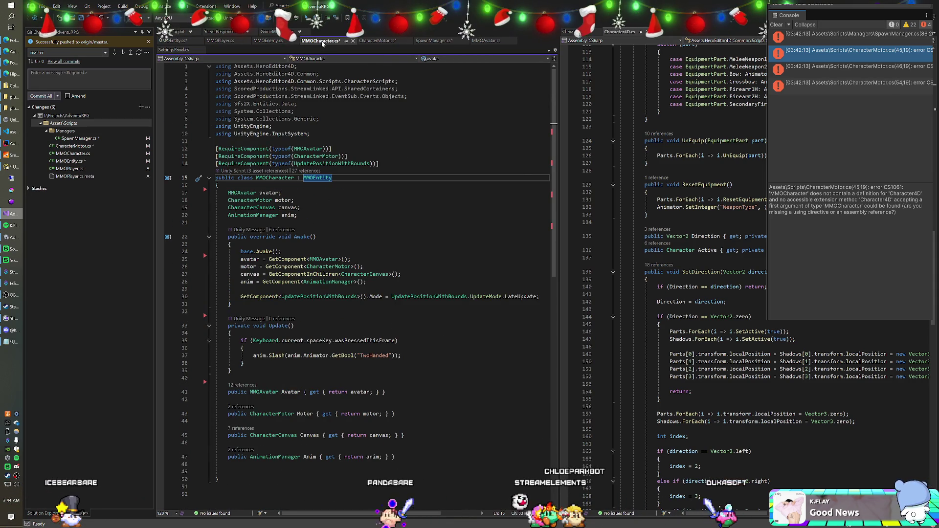
click(221, 41)
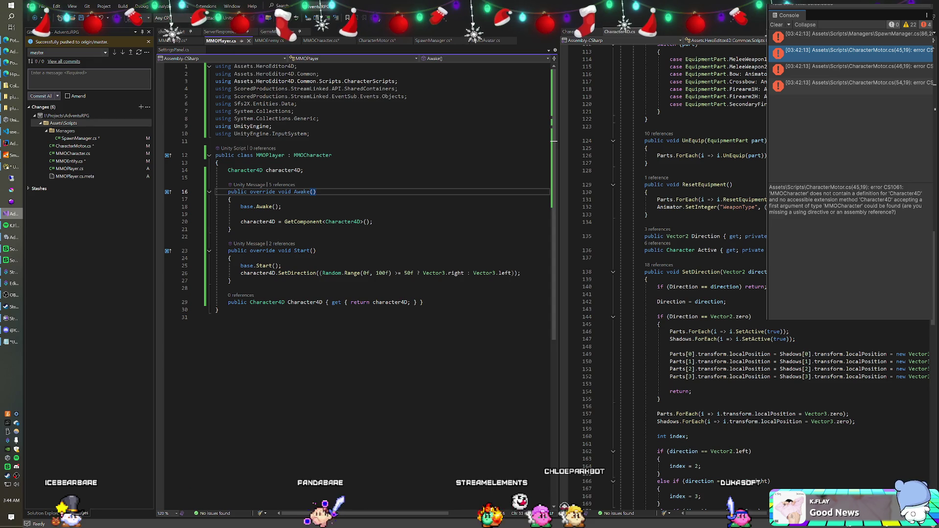
Add a public override SetDirection(Vector2 _direction) method after Start in MMOPlayer.
click(231, 280)
key(Return)
key(Return)
text(public overr)
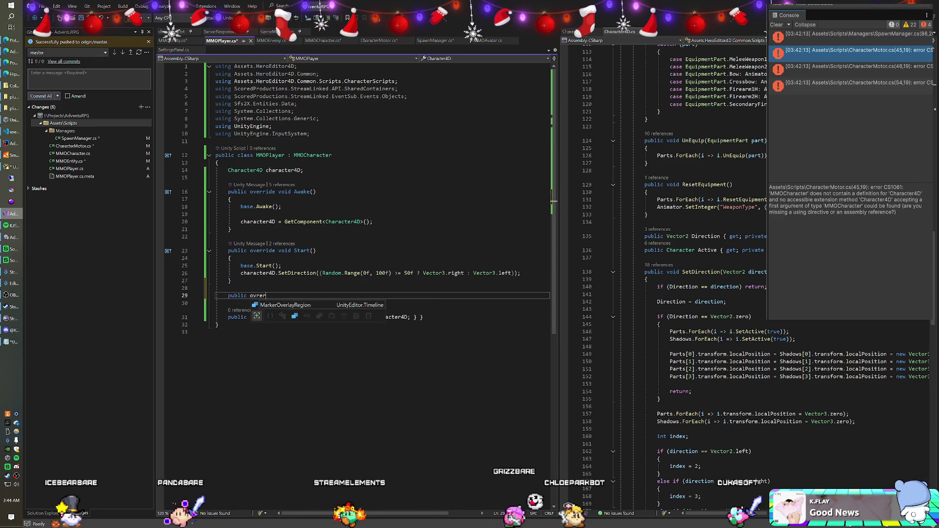
text(ide )
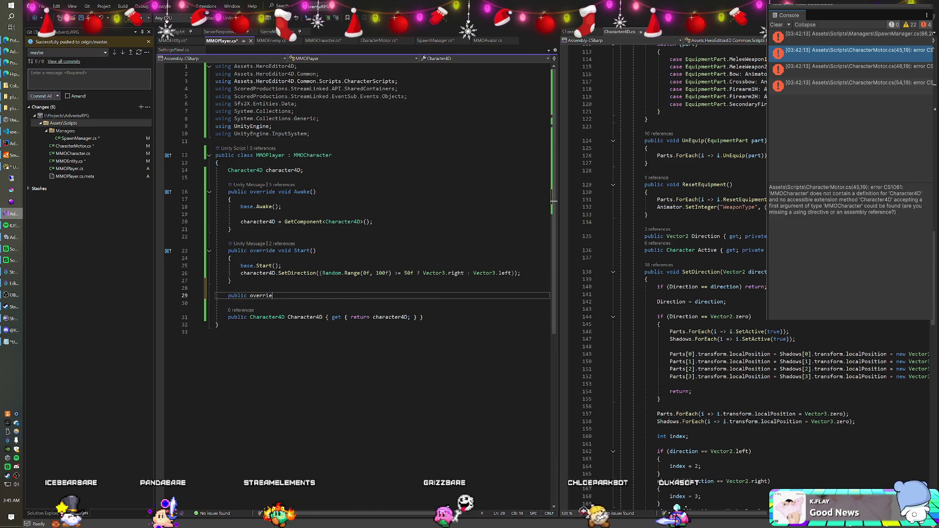
text(void)
key(Return)
key(BackSpace)
key(BackSpace)
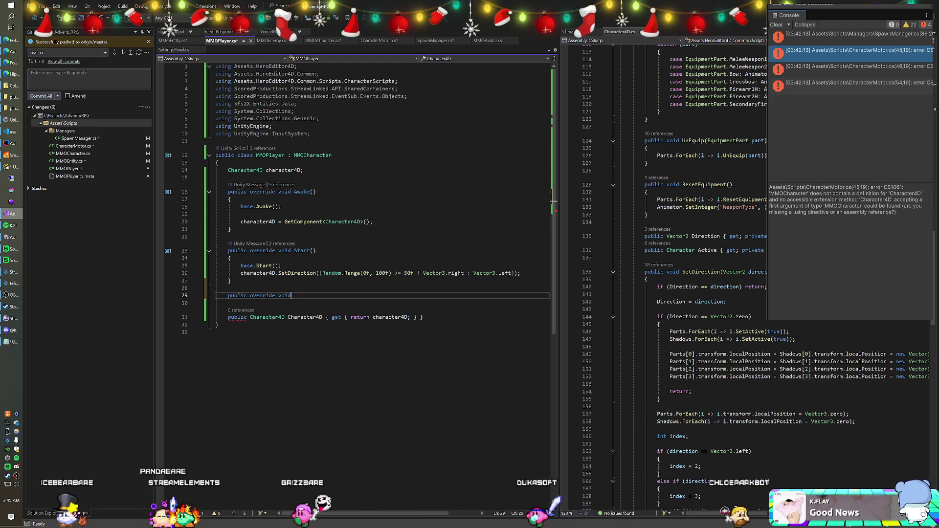
text(d SetD)
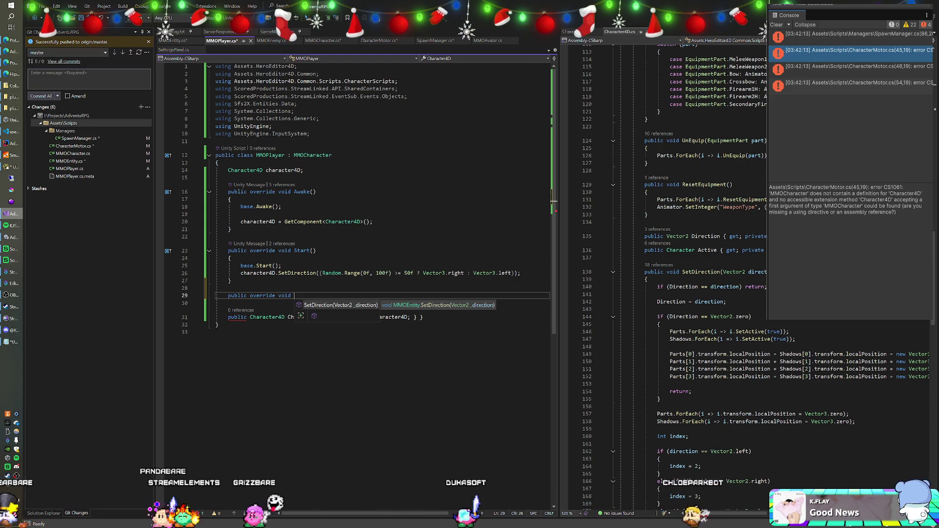
key(Tab)
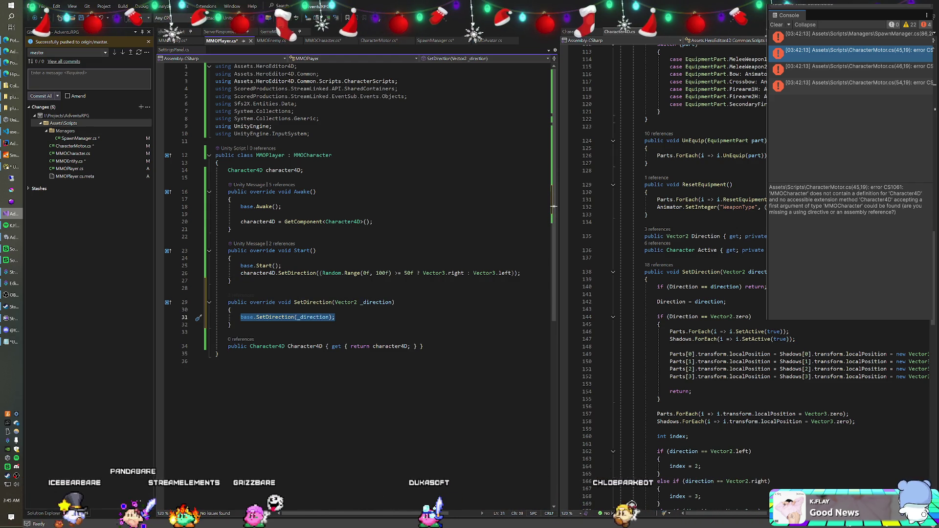
Make the override also call character4D.SetDirection(_direction).
key(End)
key(Return)
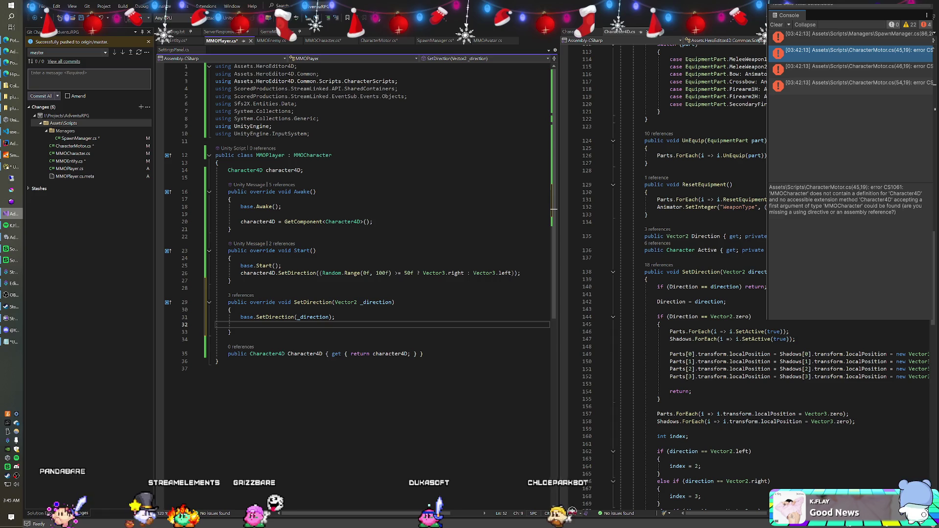
text(characte)
key(Tab)
text(.SetD)
key(Tab)
text((_d)
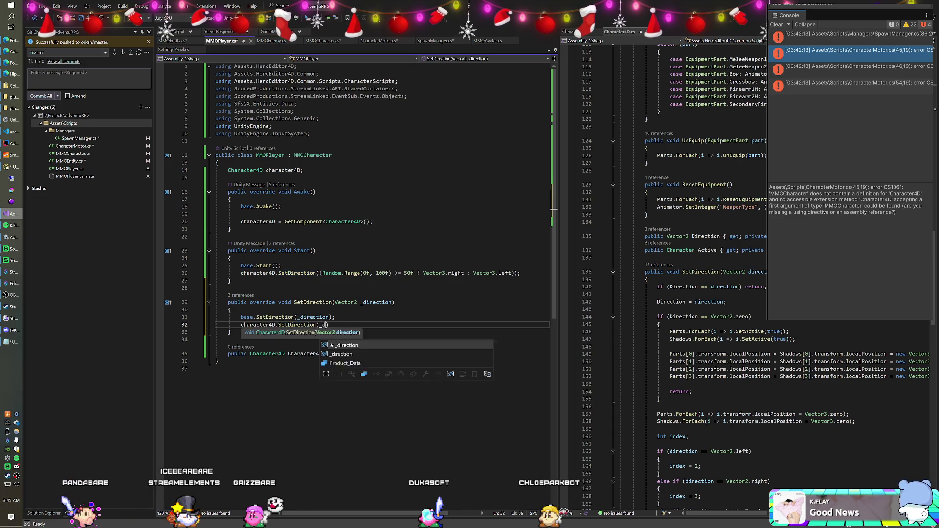
key(BackSpace)
key(BackSpace)
text(ion)
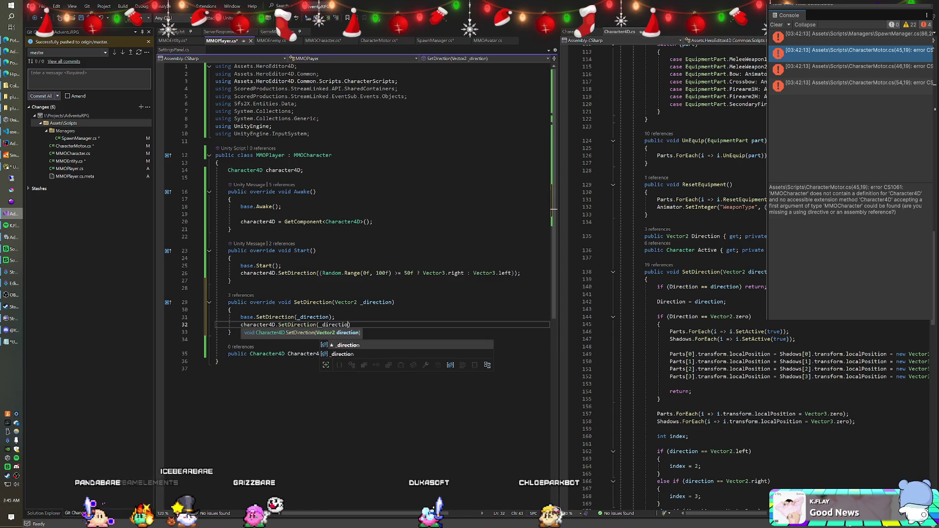
text();)
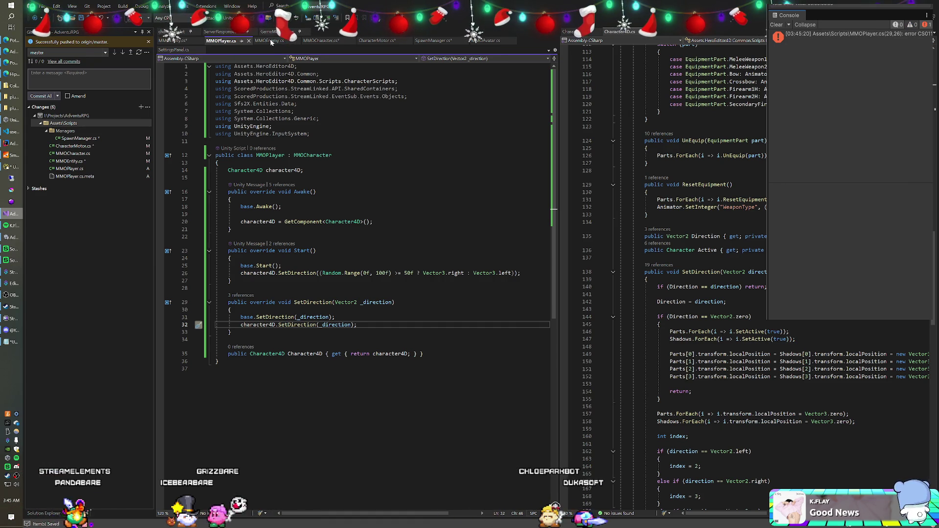
click(270, 41)
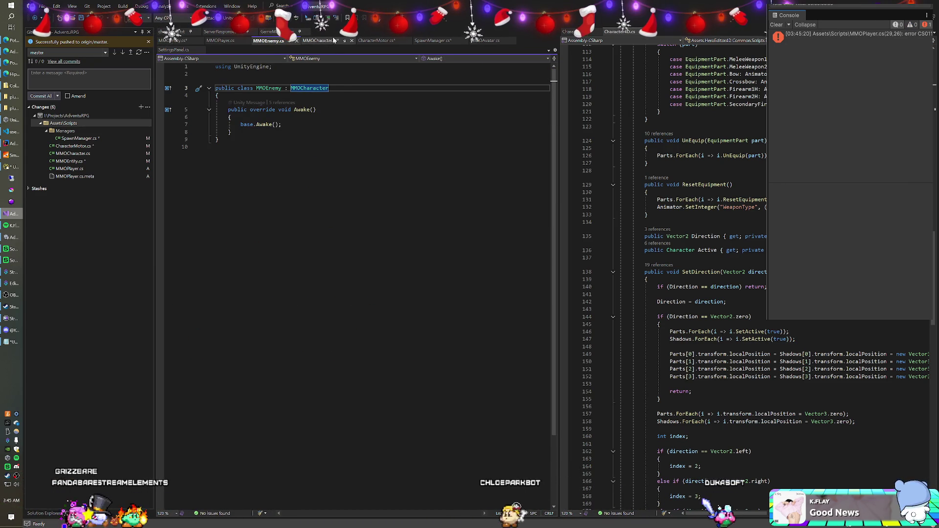
Add an override SetDirection method after Awake in MMOEnemy.
key(F12)
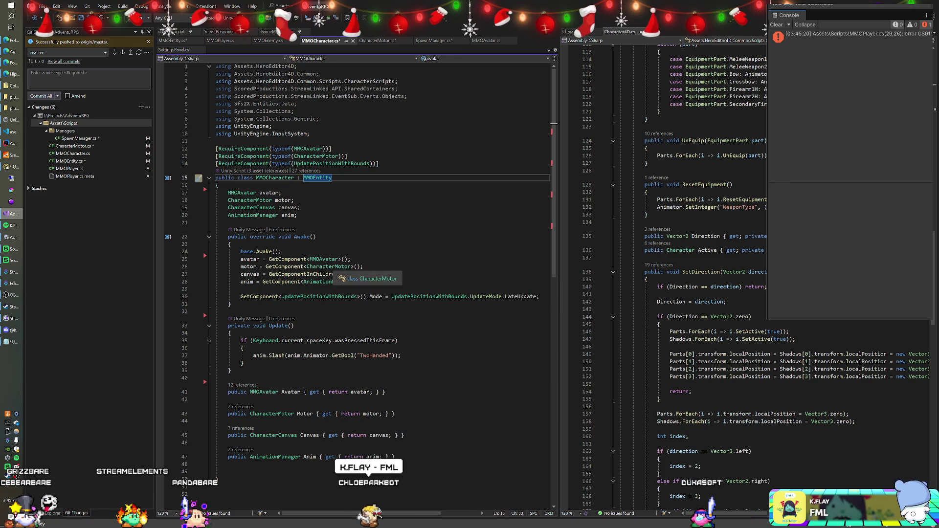
click(269, 41)
key(Up)
key(End)
key(Return)
key(Return)
text(public ov)
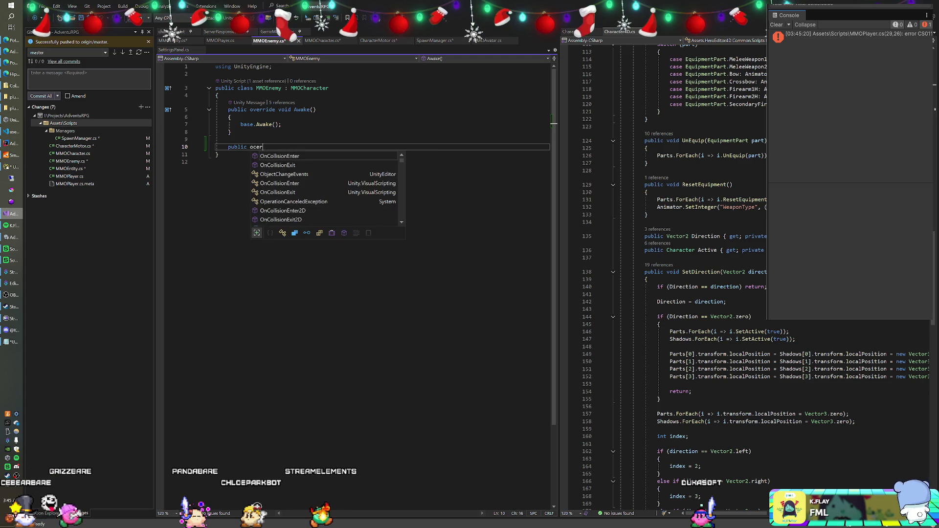
key(Tab)
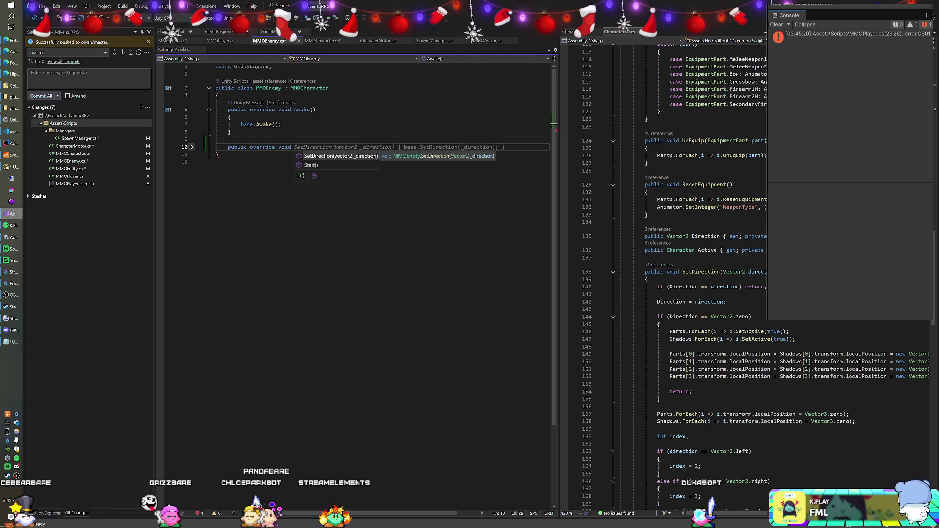
key(Tab)
key(End)
key(Return)
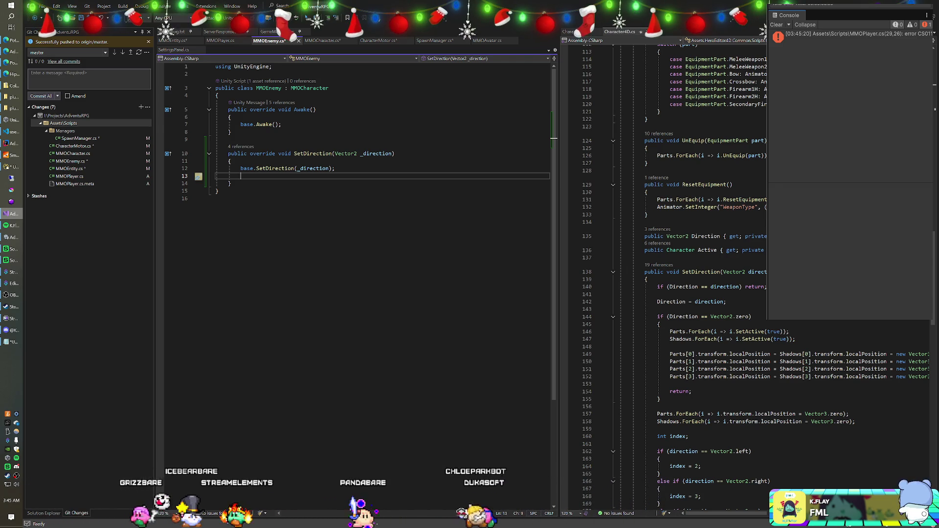
Write a first scale line, float _scale = Mathf.Abs(transform.localScale.x), and begin a transform line.
text(float _scale = )
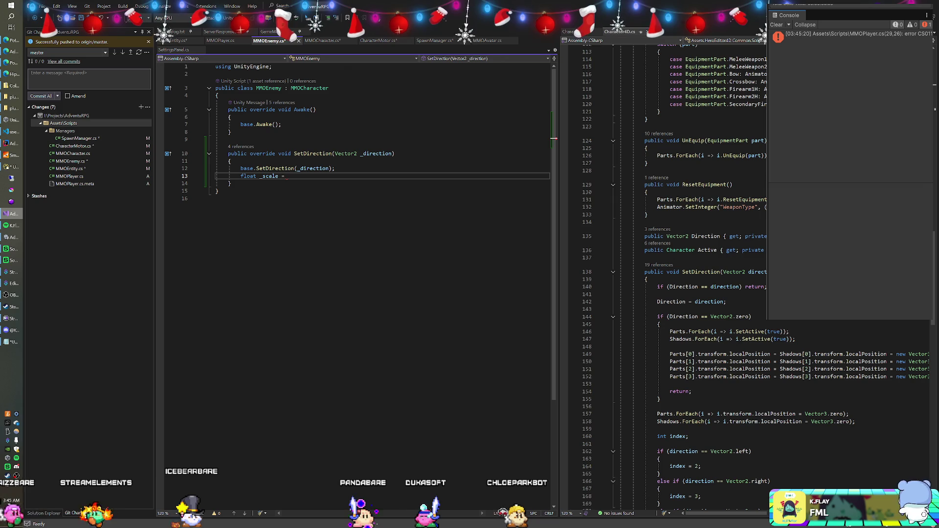
text(transform.)
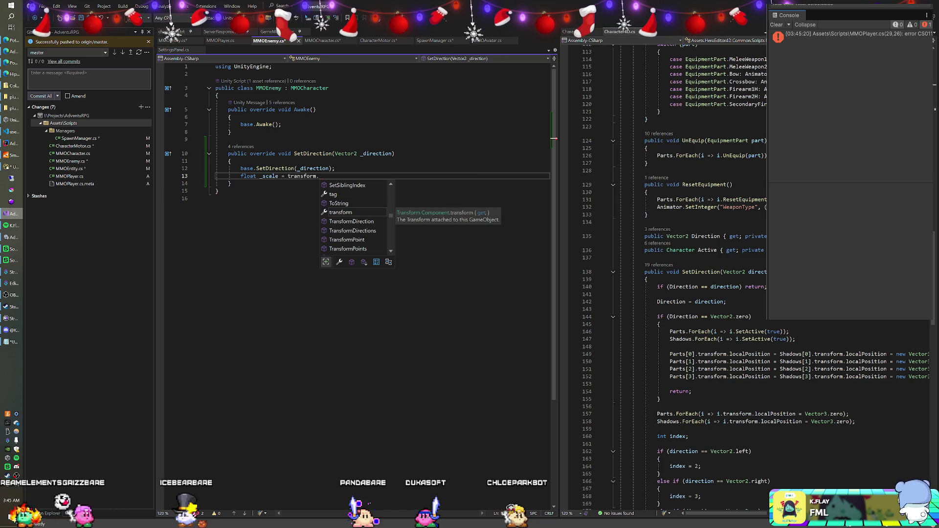
text(local)
key(Down)
key(Down)
key(Down)
key(Tab)
text(.x;)
key(Return)
click(360, 176)
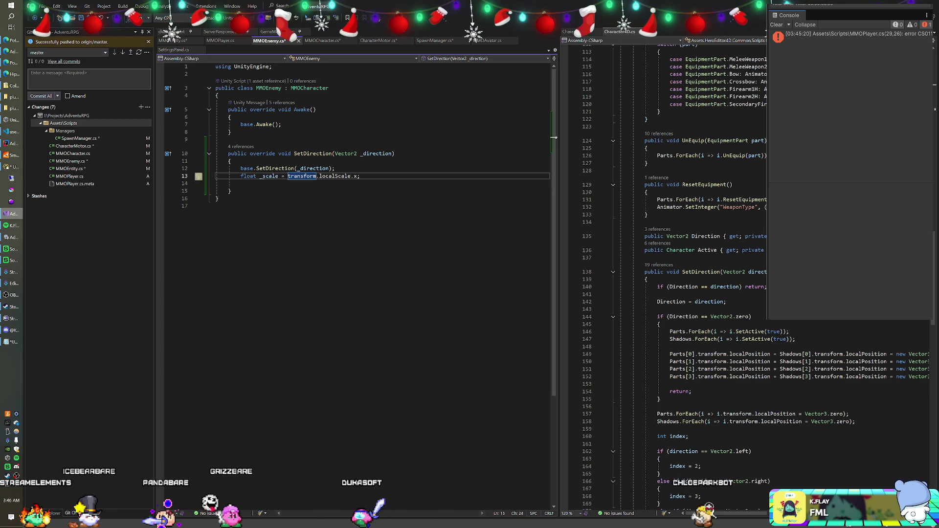
key(BackSpace)
text(f.Ab)
click(392, 176)
click(241, 183)
text(transform.)
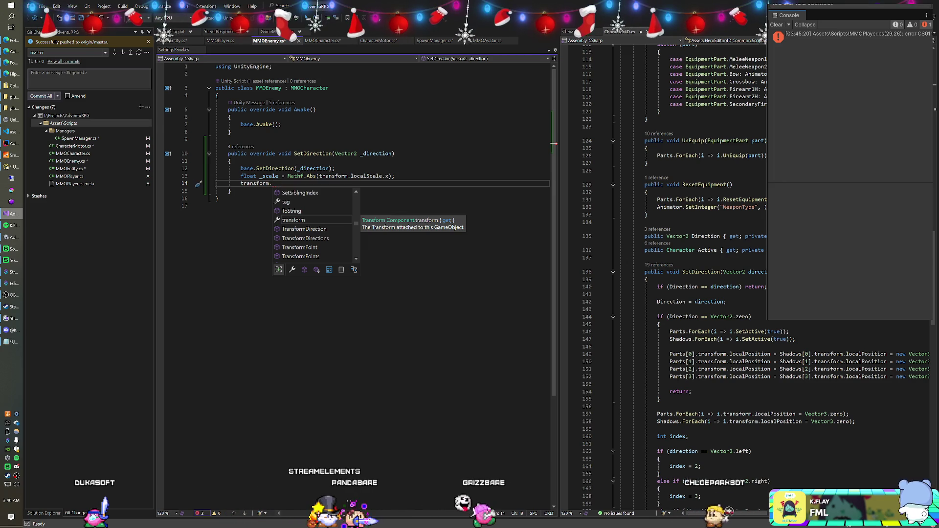
key(Escape)
Add a Vector3 _scale copy of transform.localScale below base.SetDirection.
click(335, 168)
key(Return)
text(Ve)
key(Down)
key(Down)
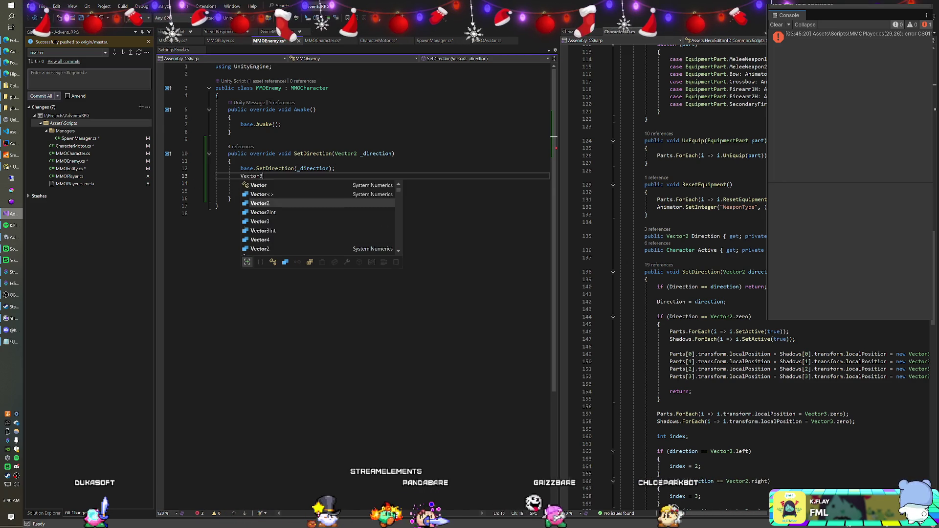
text( _scale = )
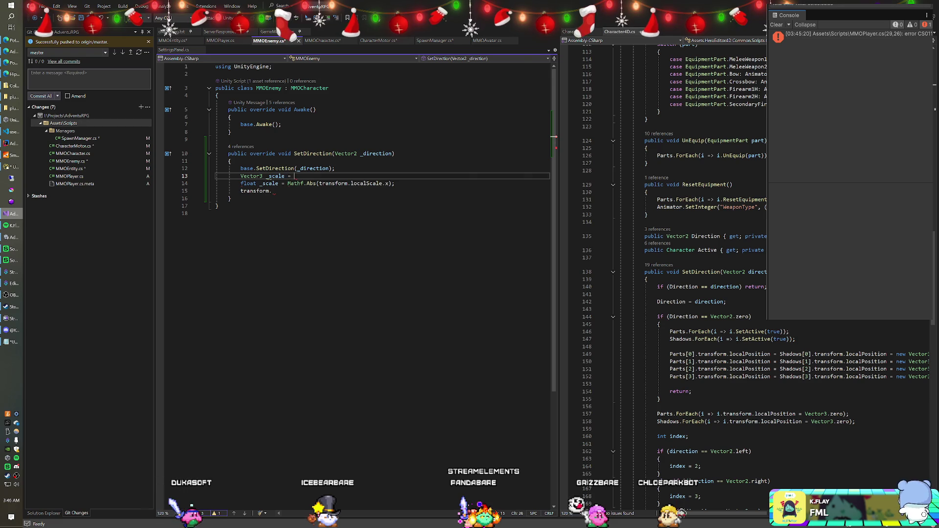
text(transform.localScale;)
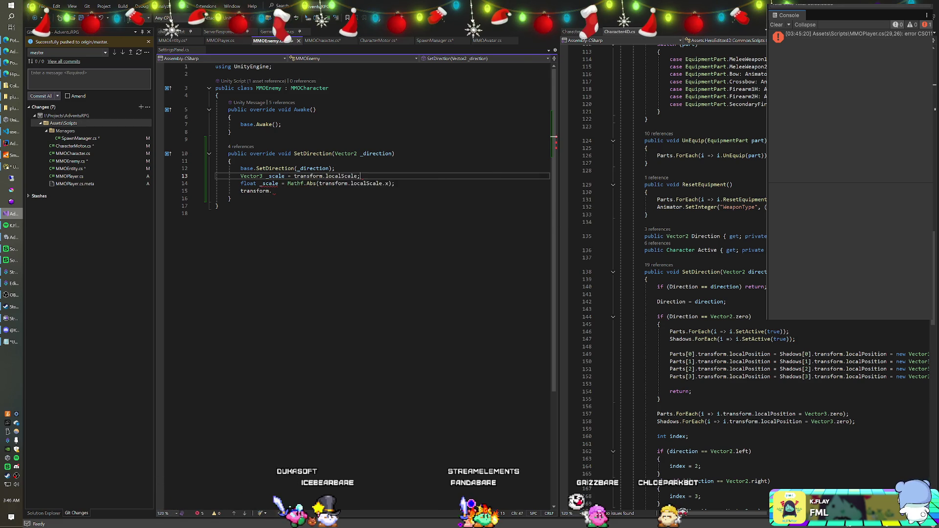
key(Return)
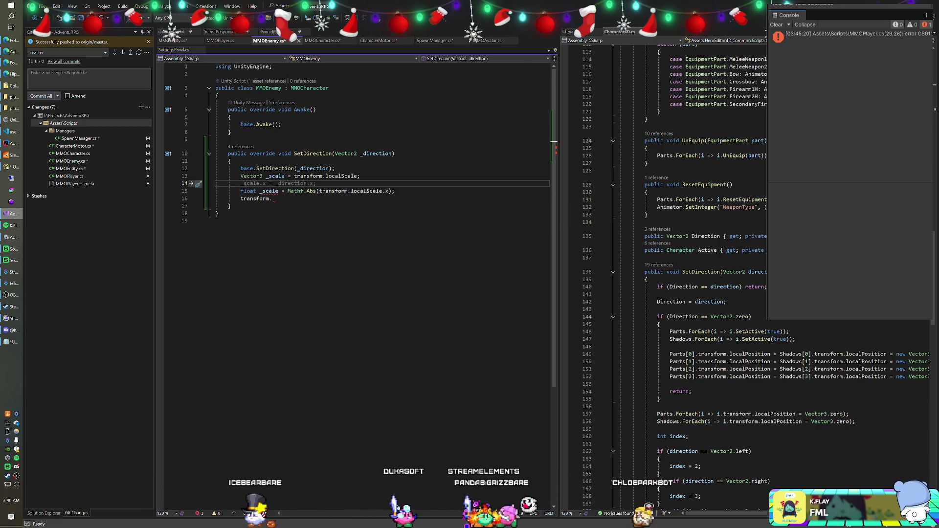
text(_scale)
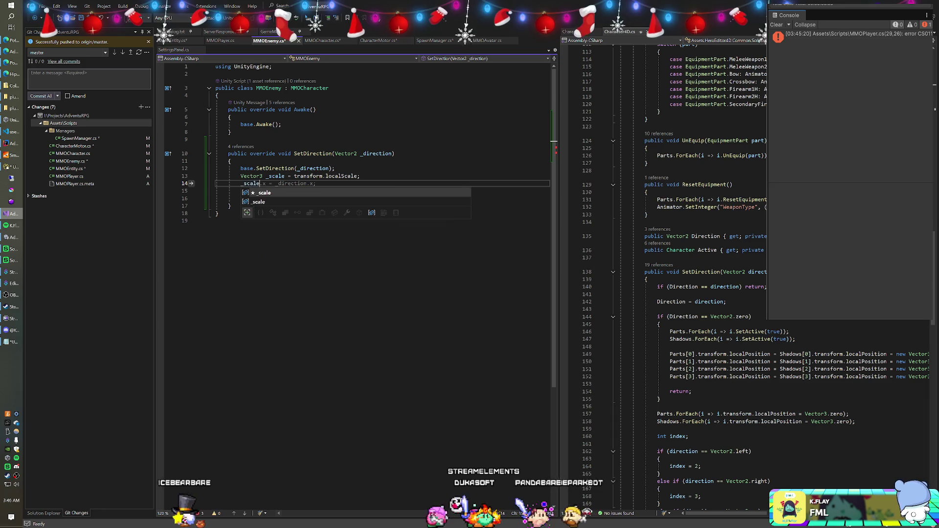
key(Return)
text(float _scale = Mathf.Abs(transform.localScale.x);)
key(Return)
text(transform.)
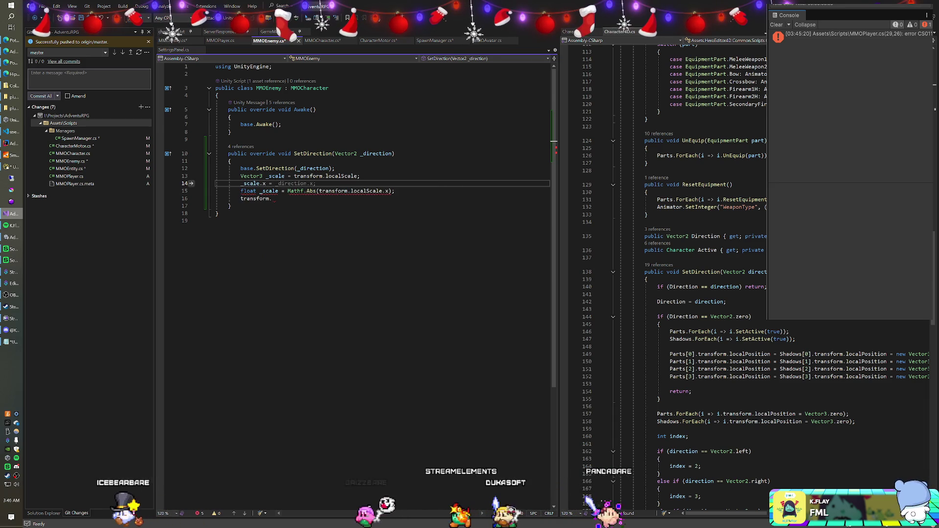
Set _scale.x to Mathf.Abs(transform.localScale.x) multiplied by _direction.x.
mouse_move(388, 191)
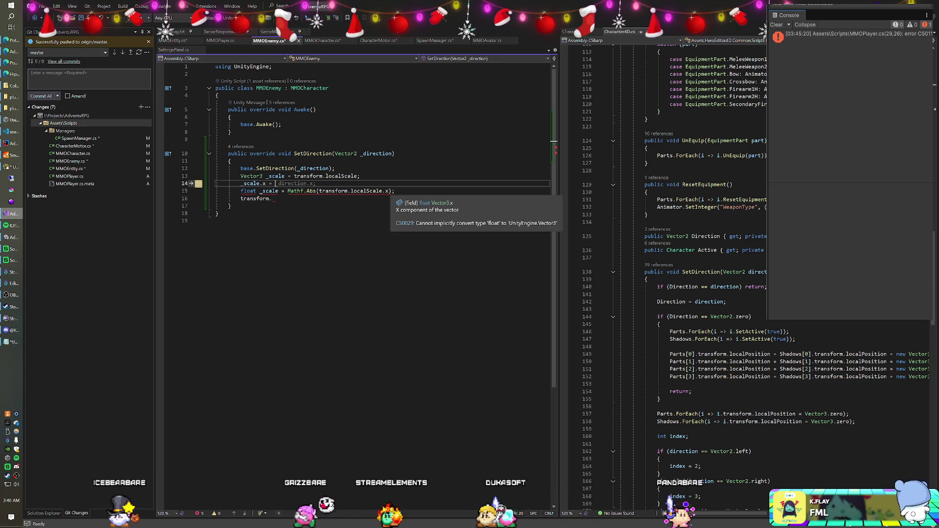
drag(391, 191, 360, 190)
key(ctrl+x)
key(Up)
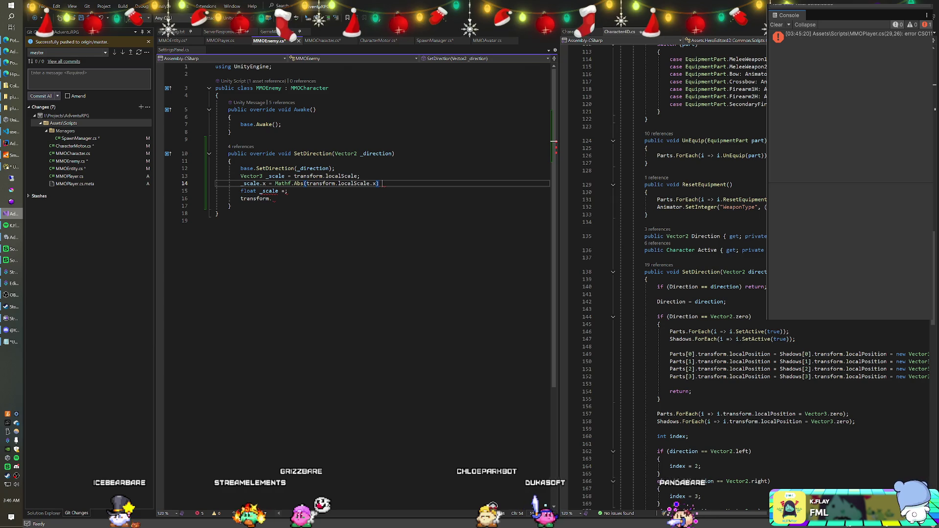
text(* _dire)
key(Tab)
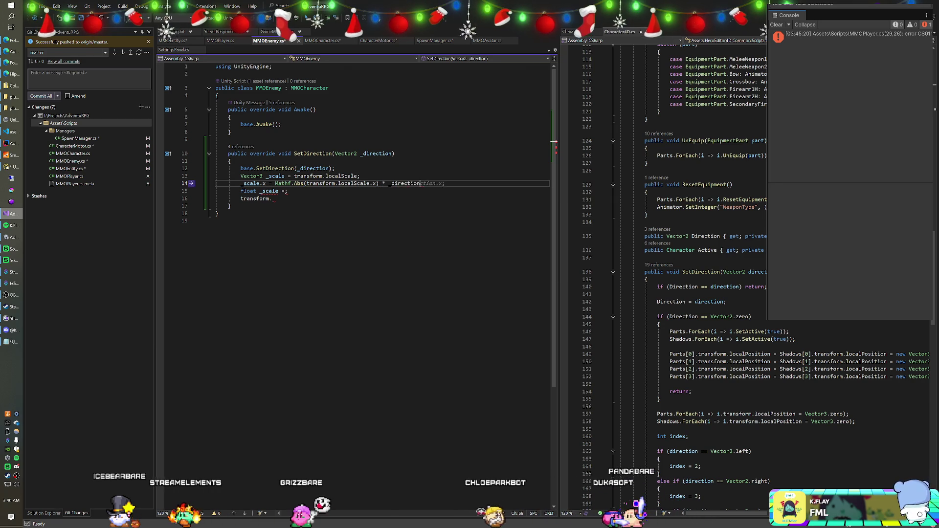
key(Tab)
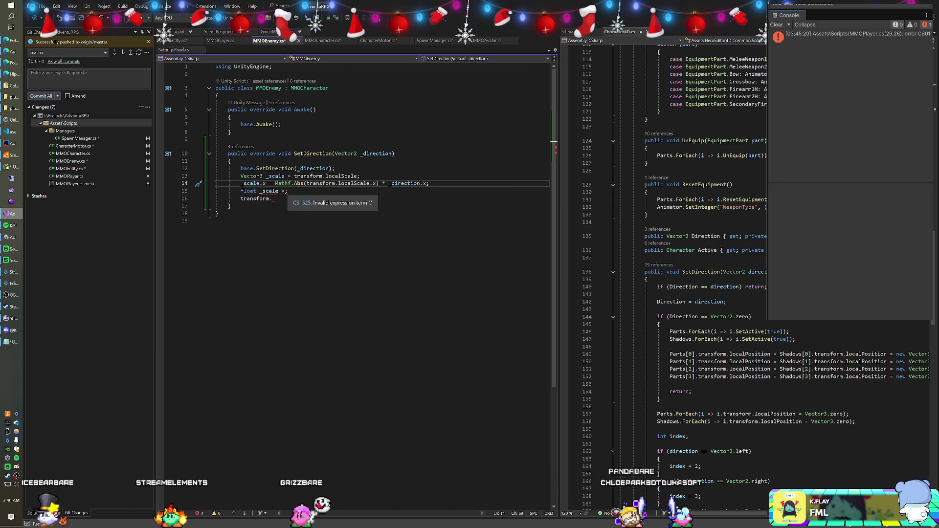
Delete the broken float _scale line, assign transform.localScale = _scale, and save MMOEnemy.cs.
key(Down)
key(shift+Up)
key(shift+Left)
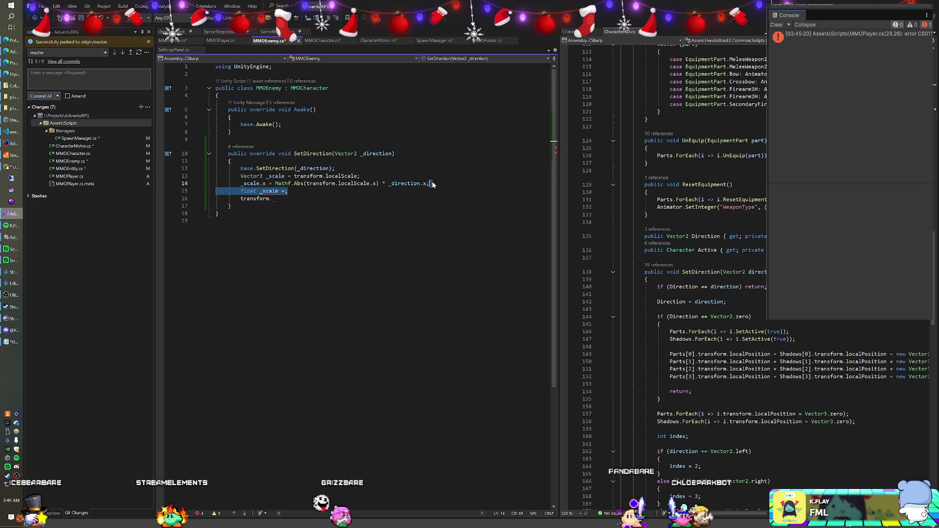
key(BackSpace)
key(Down)
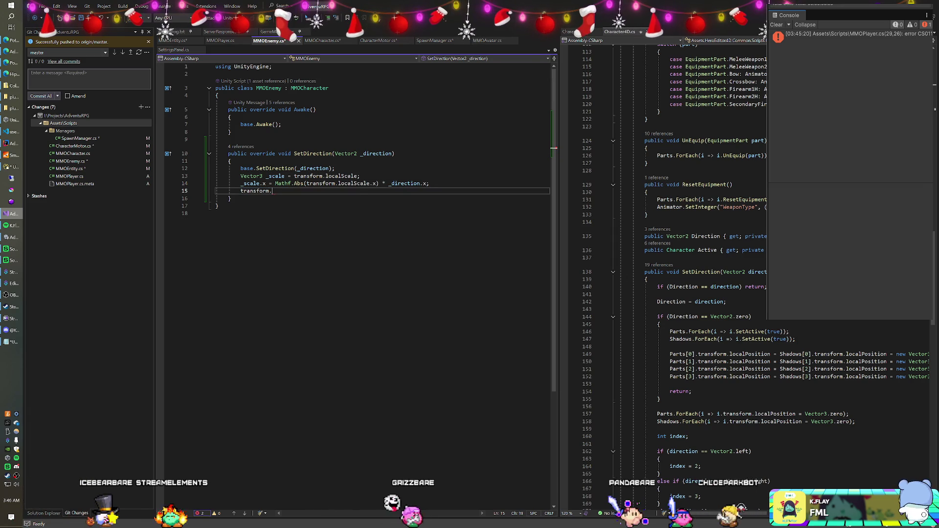
text(localScale)
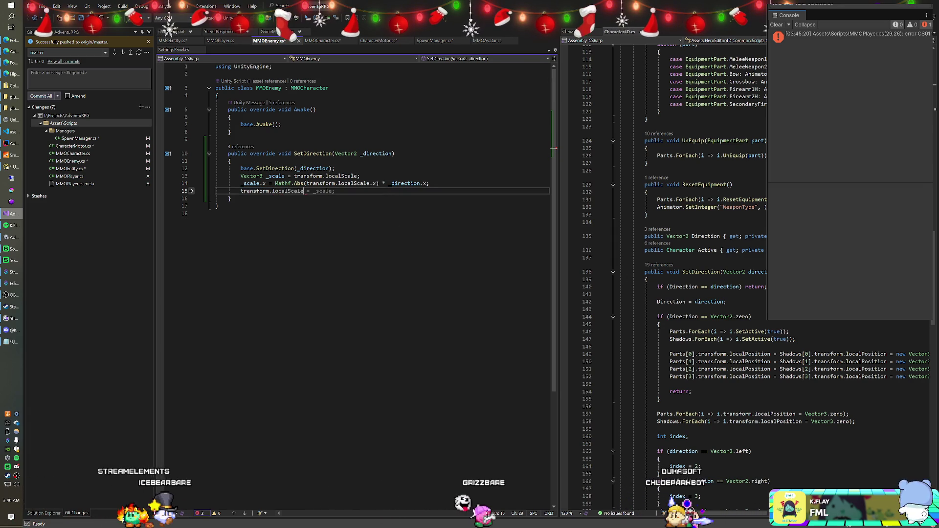
text( = _scale;)
key(ctrl+s)
key(ctrl+Tab)
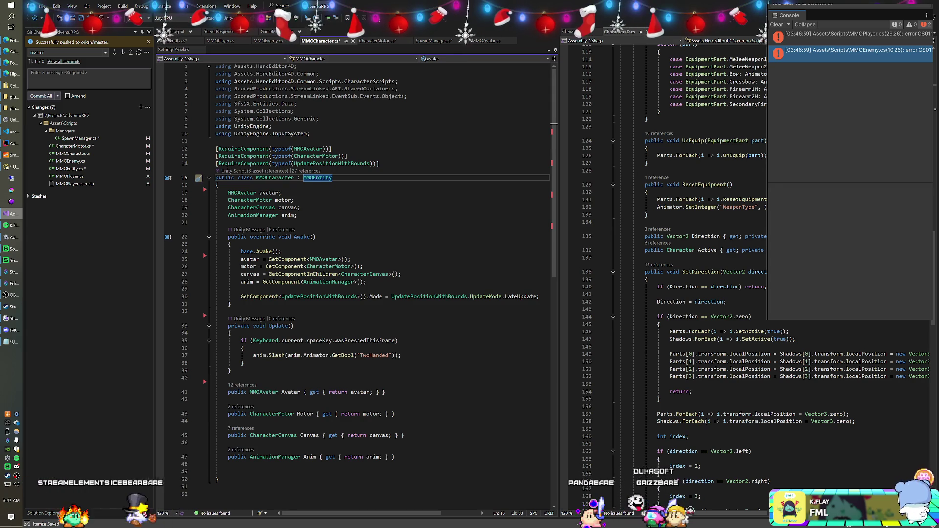
Review MMOCharacter's motor field and Awake method, checking the characters scene in Unity, then recompile.
click(293, 200)
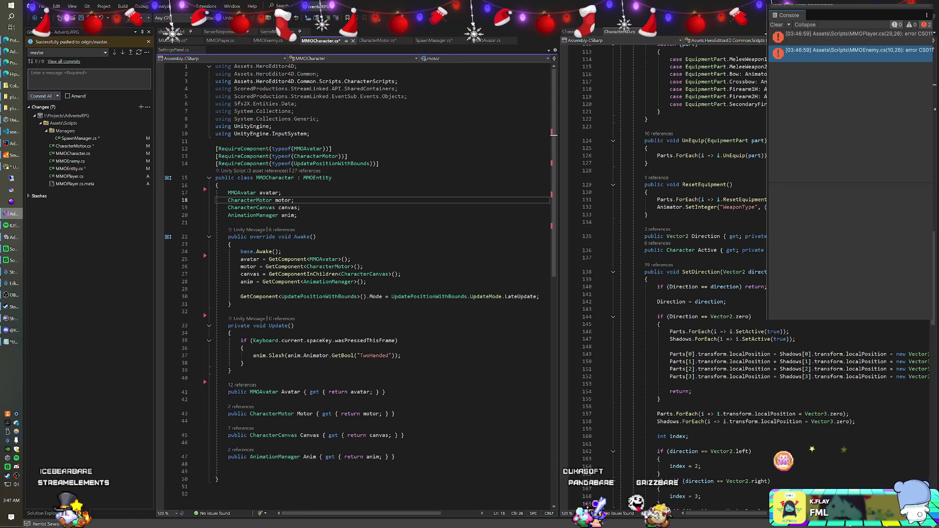
key(alt+Tab)
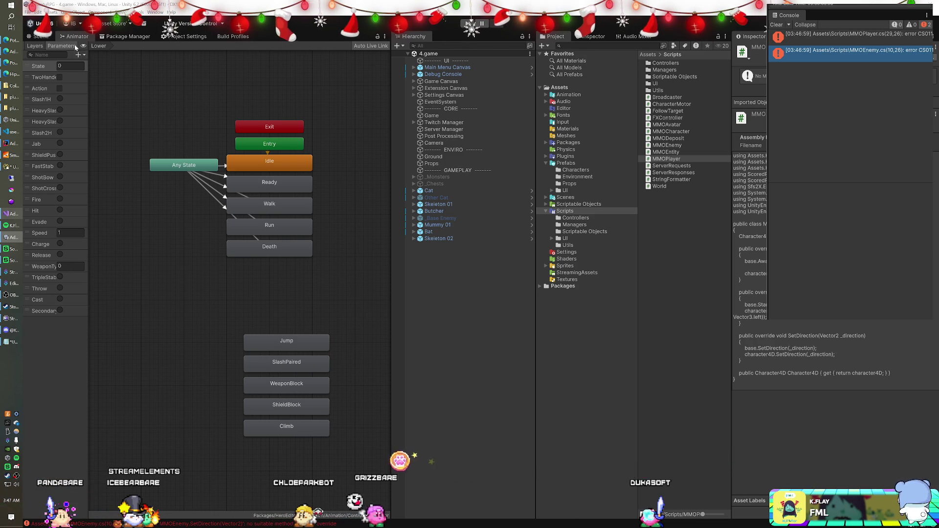
click(41, 37)
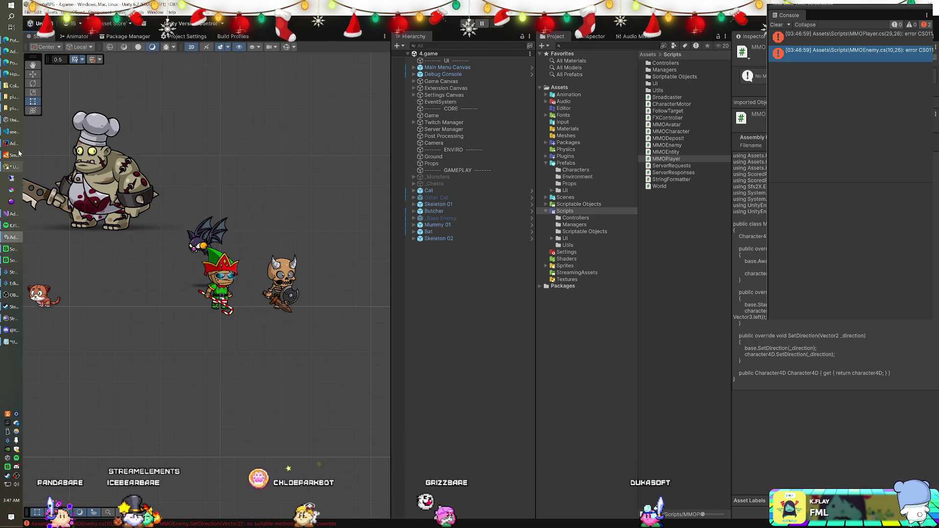
click(16, 217)
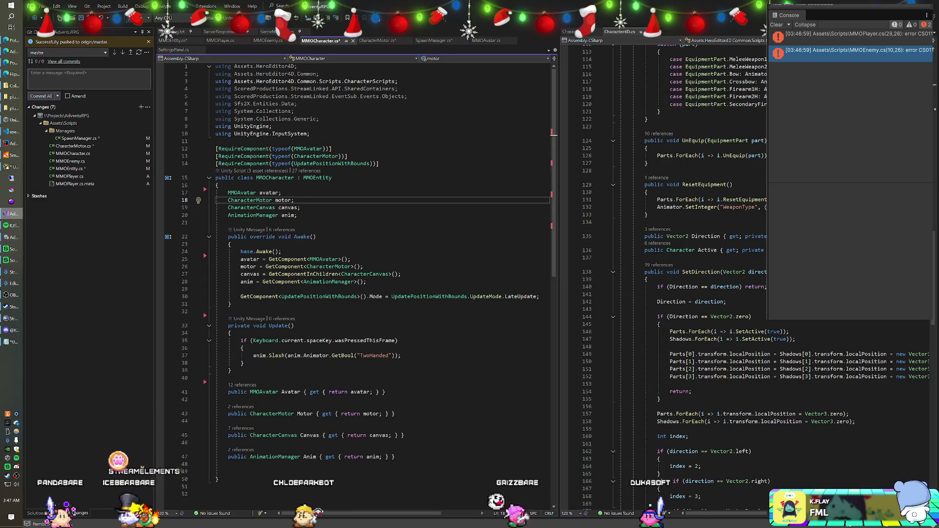
click(316, 236)
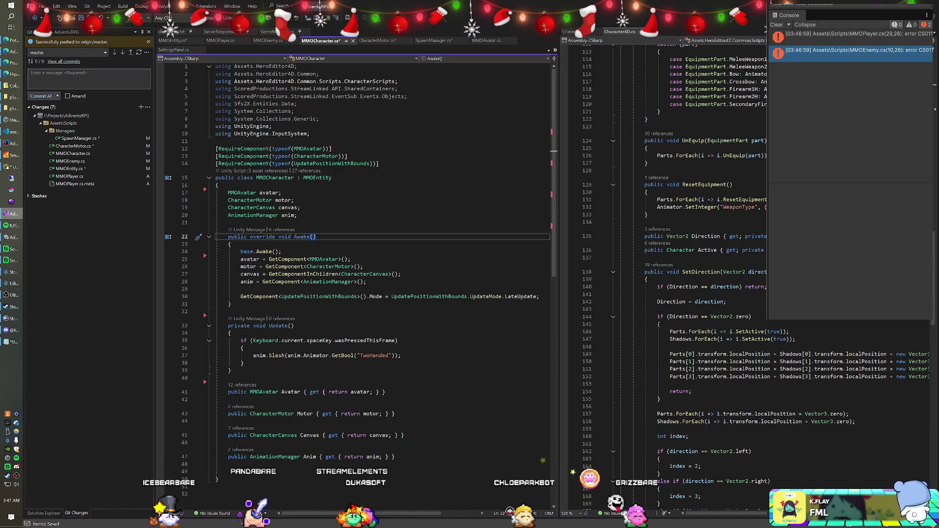
click(216, 141)
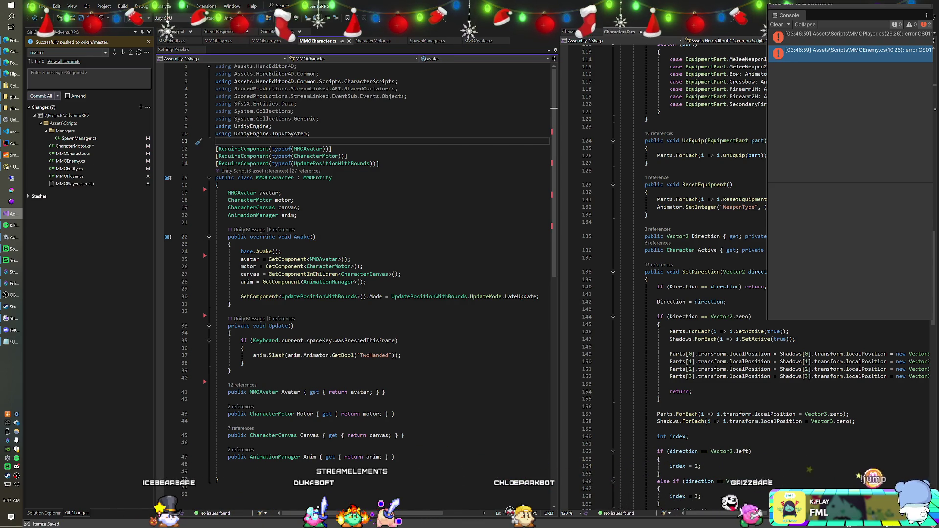
key(alt+Tab)
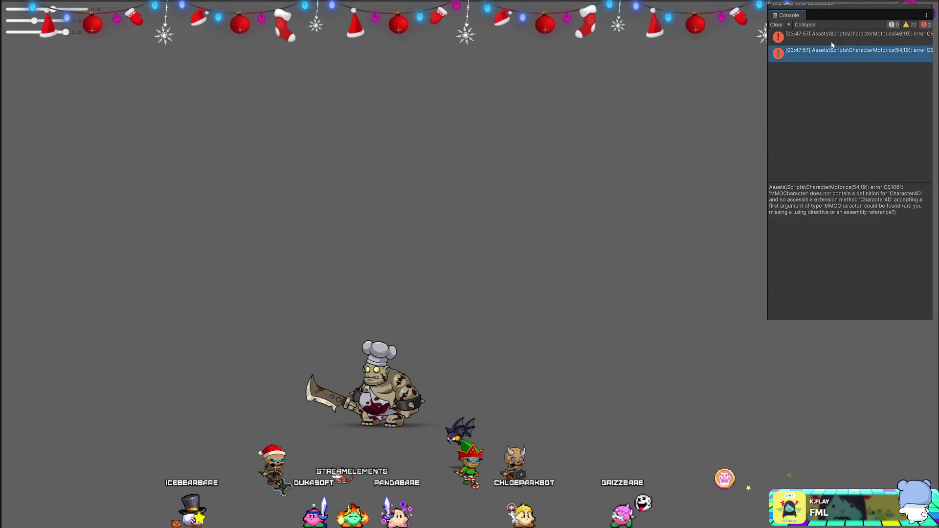
Inspect the AnimationManager error and remove 'Character4D.' from the SetState call in ReachedDestination.
click(831, 42)
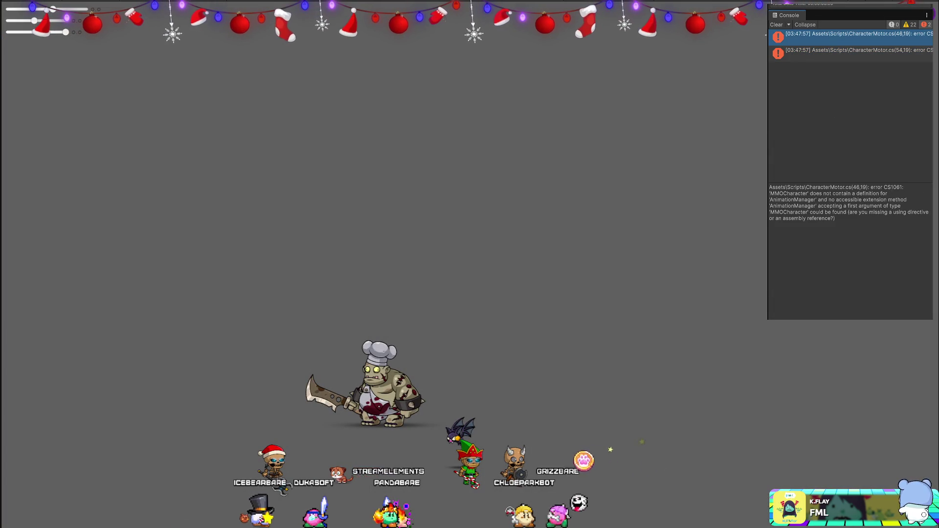
key(alt+Tab)
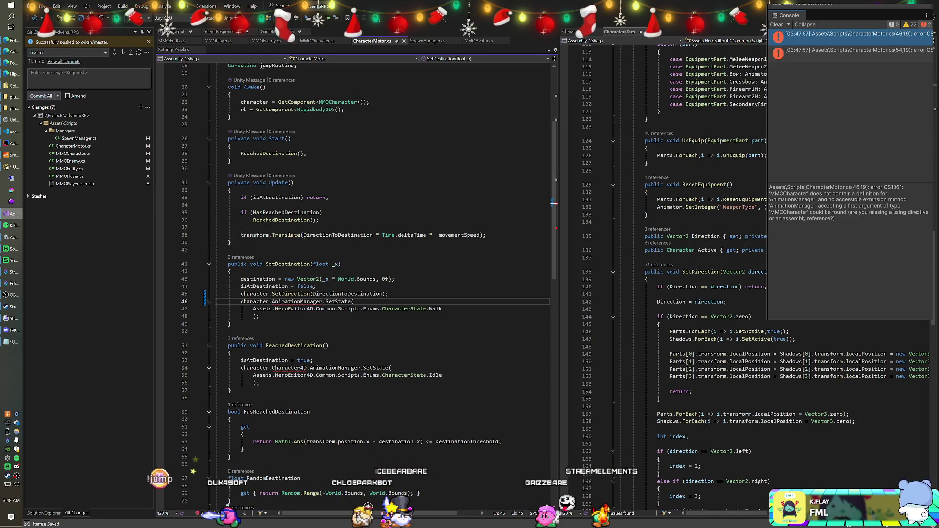
scroll(357, 288, down, 3)
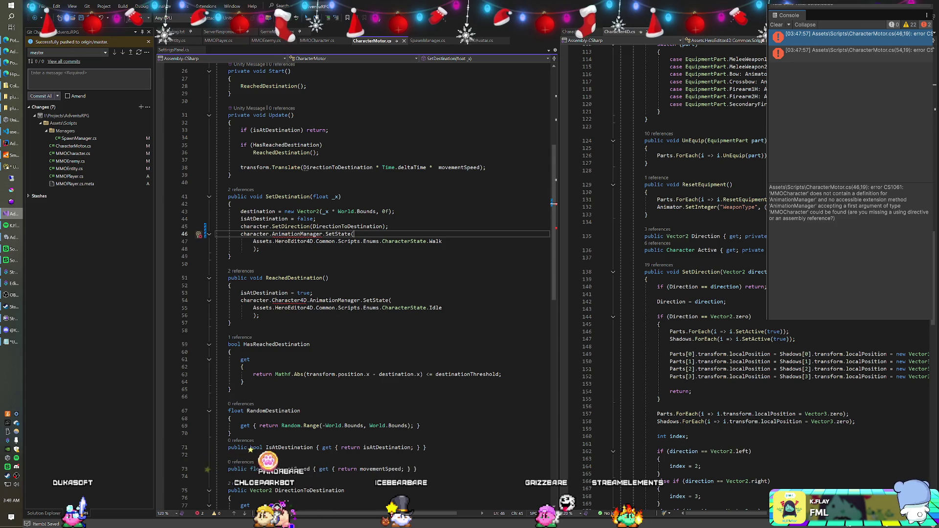
click(305, 300)
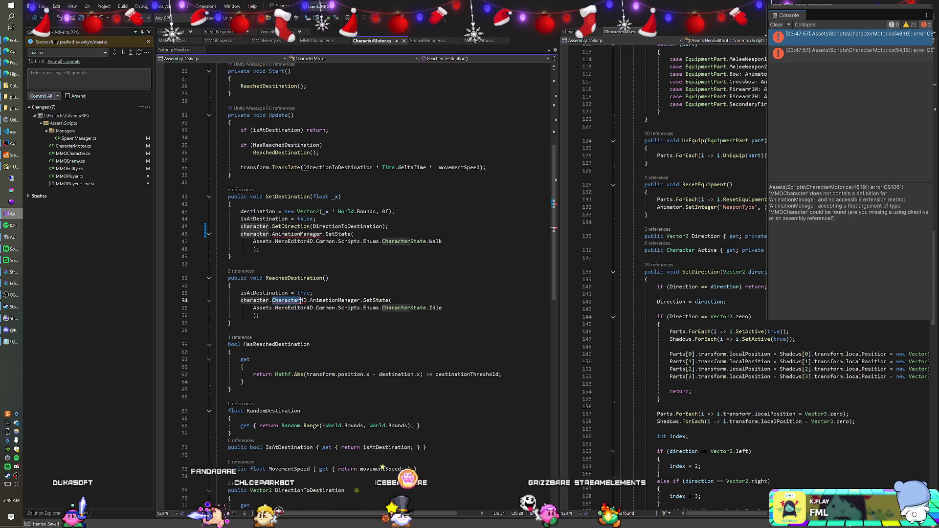
key(Delete)
key(Delete)
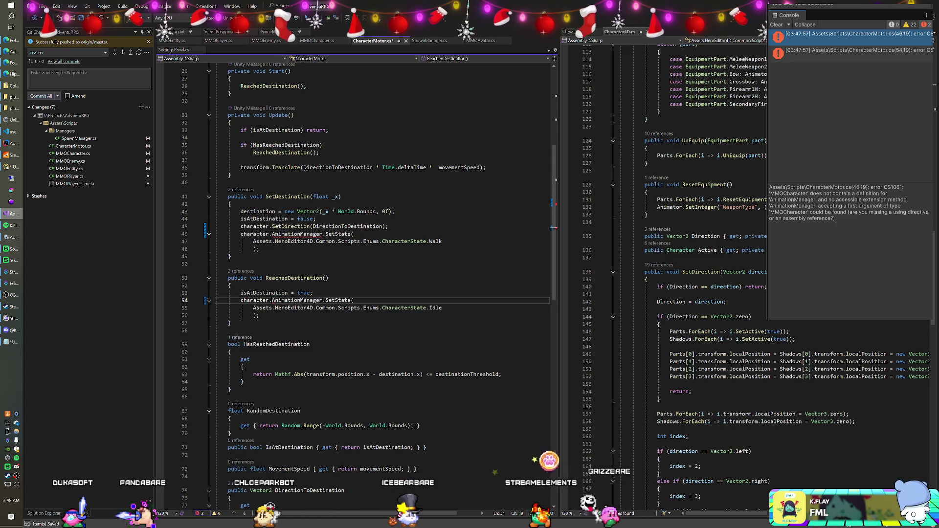
key(Up)
key(Up)
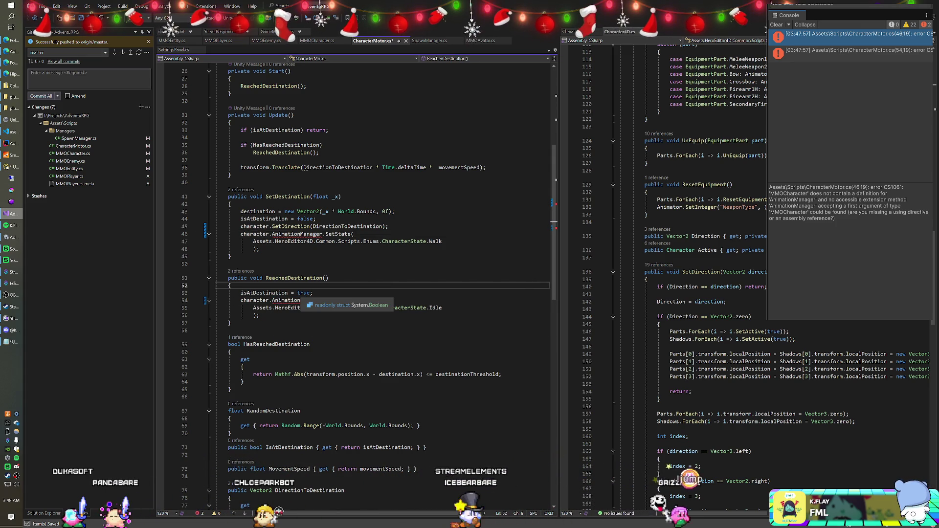
Review the SetState call on line 54 and check the anim field's name in MMOCharacter.
click(229, 264)
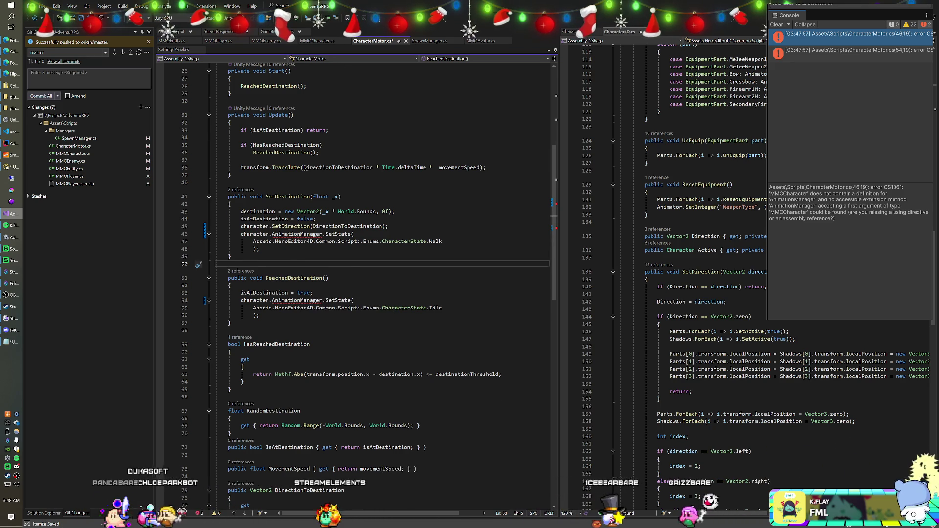
scroll(382, 283, up, 7)
scroll(304, 325, down, 4)
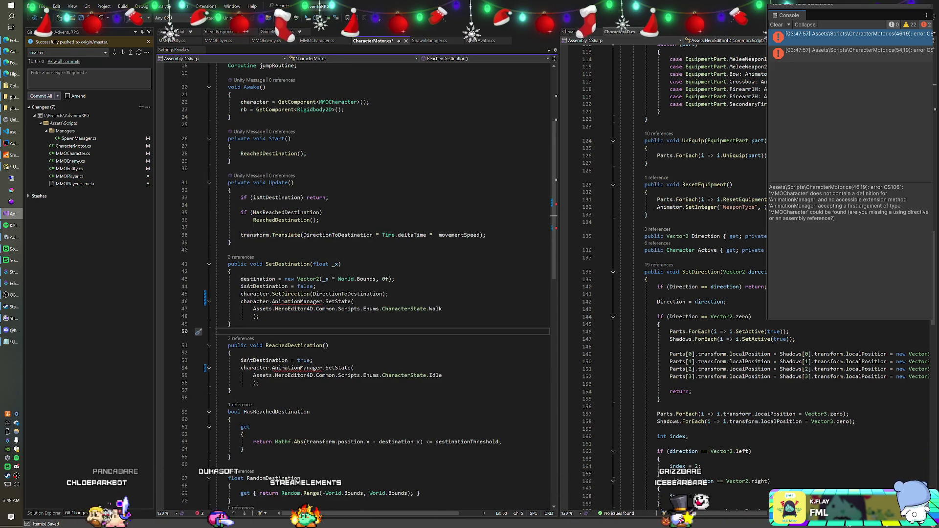
click(272, 367)
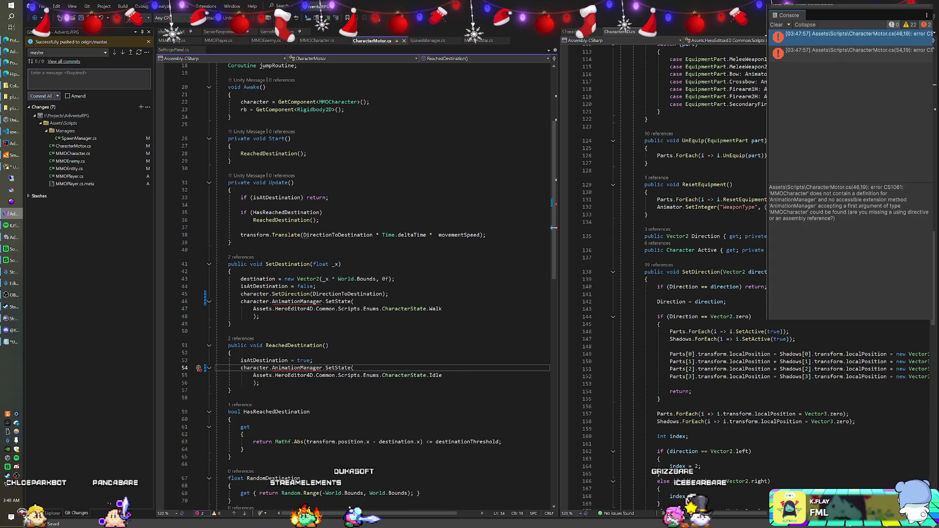
click(318, 41)
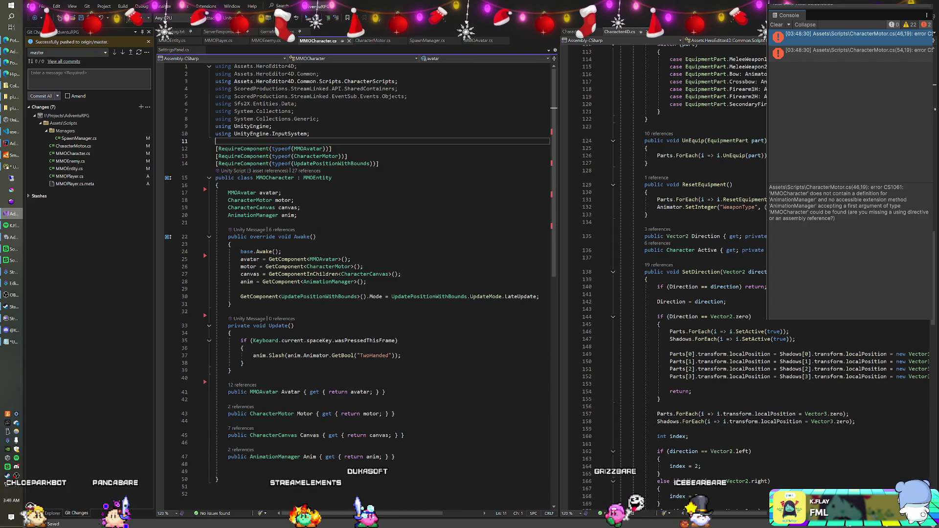
click(297, 215)
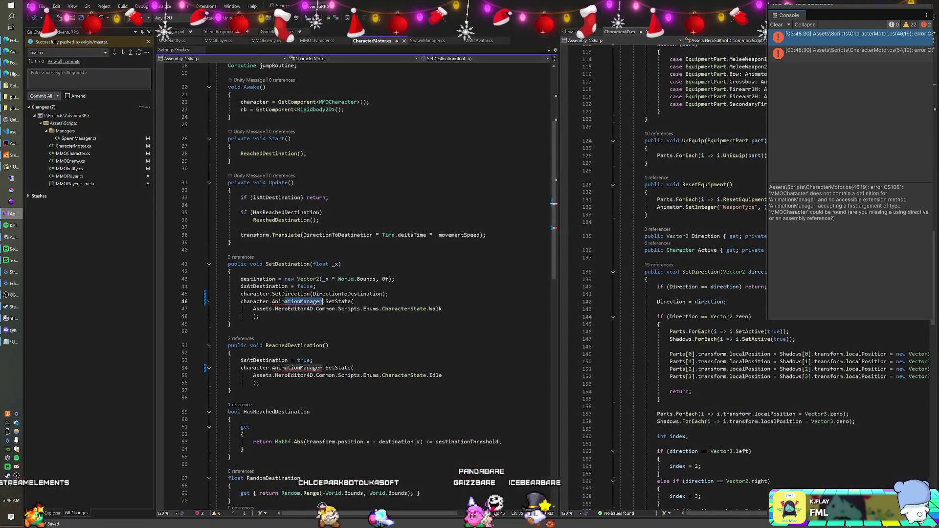
Shorten AnimationManager to Anim in the SetState calls on lines 46 and 54, then recompile in Unity.
key(BackSpace)
mouse_move(293, 368)
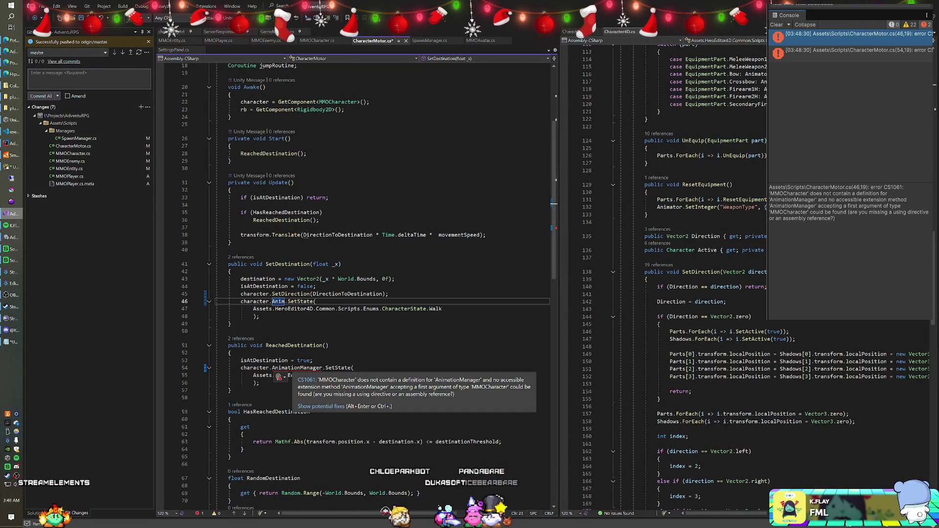
drag(285, 368, 300, 368)
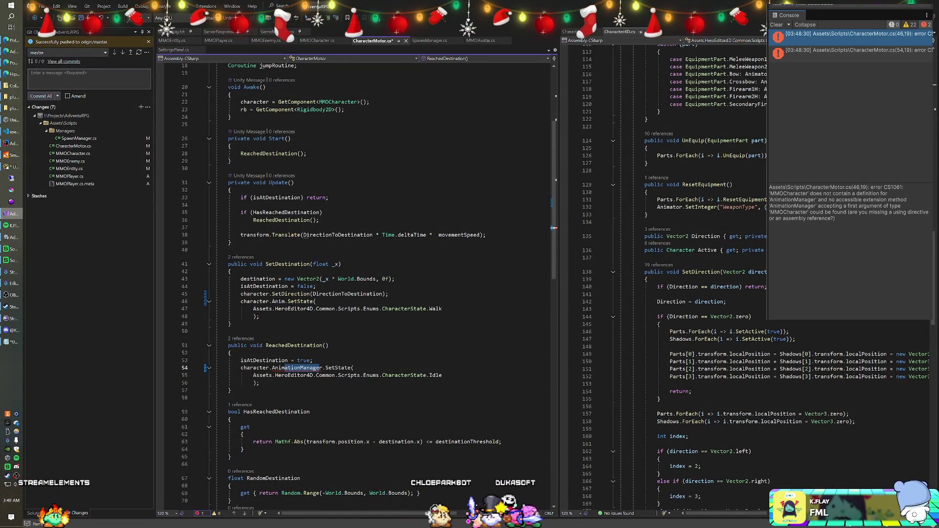
key(BackSpace)
key(Up)
key(Up)
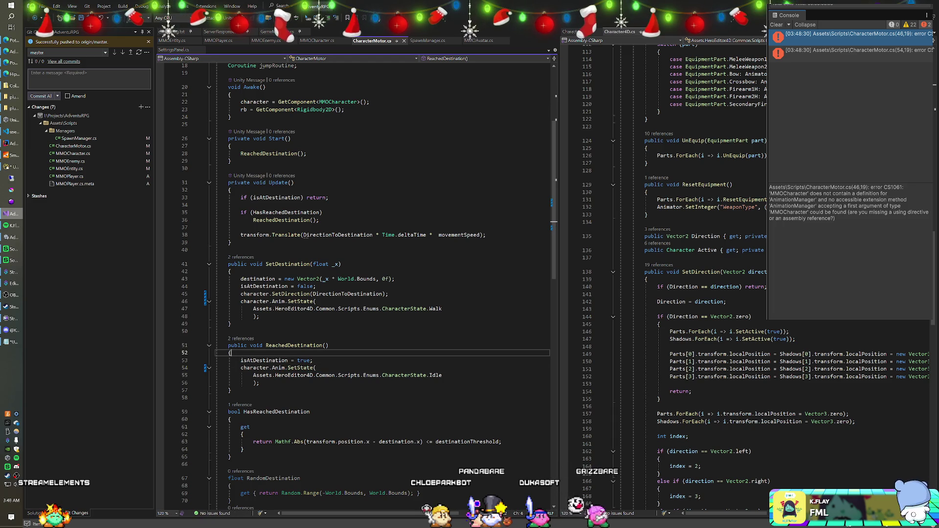
key(alt+Tab)
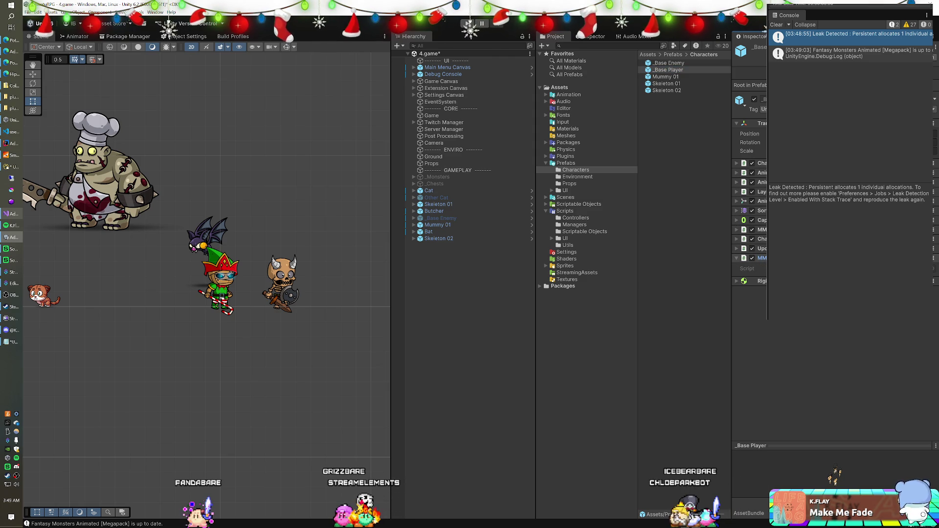
Add the MMO Player component to the prefab and save.
right_click(771, 322)
key(Escape)
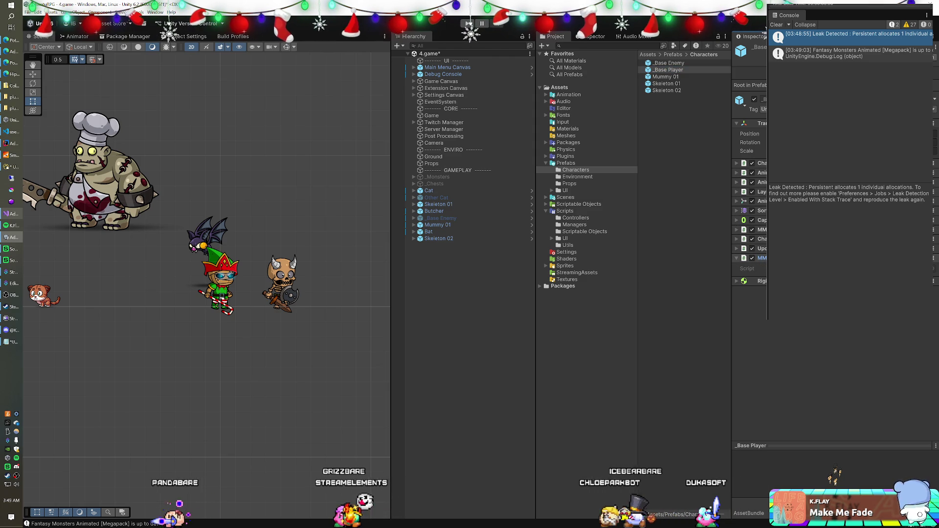
key(ctrl+shift+a)
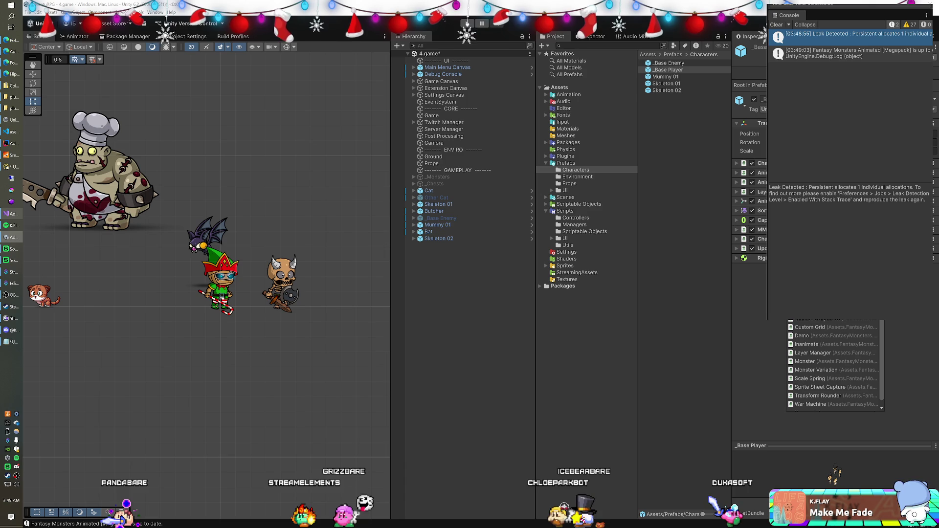
key(Down)
key(Down)
key(Down)
key(Return)
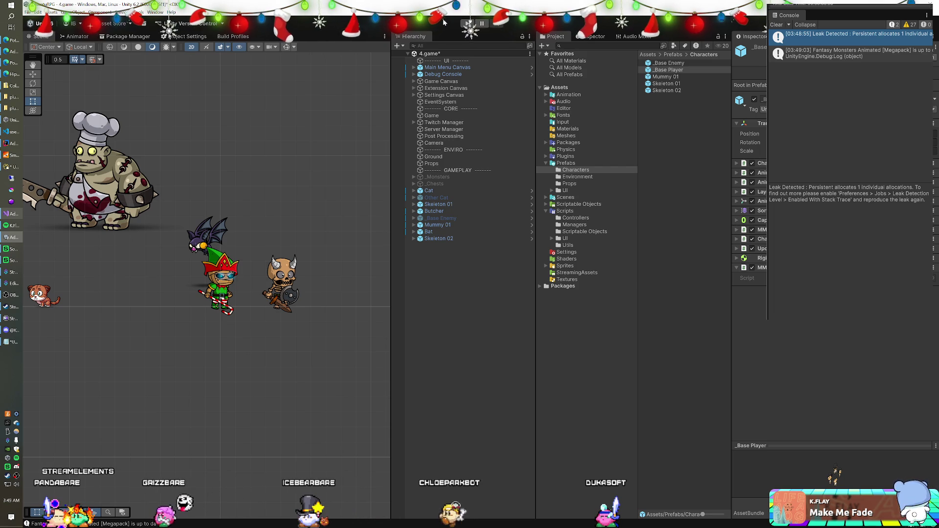
key(ctrl+s)
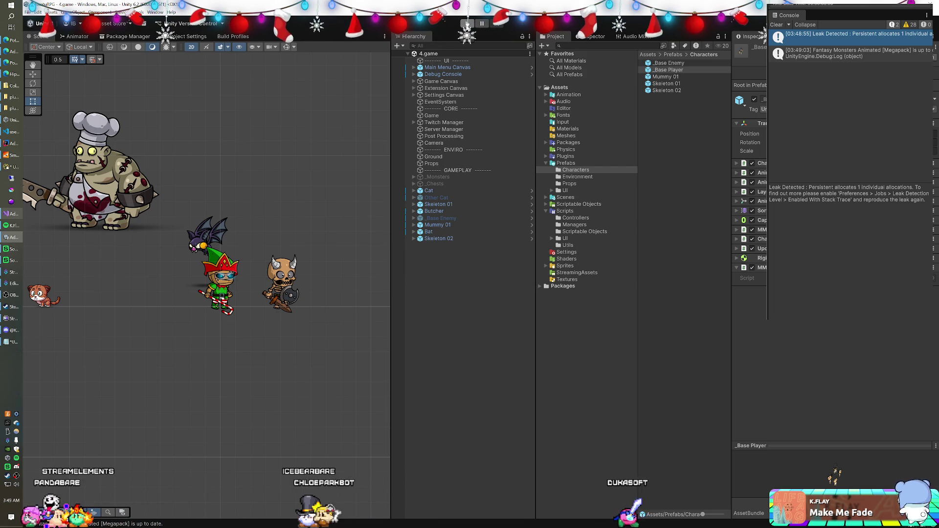
Play the game and show the Instantiate ArgumentException stack trace below the enemies log.
click(468, 24)
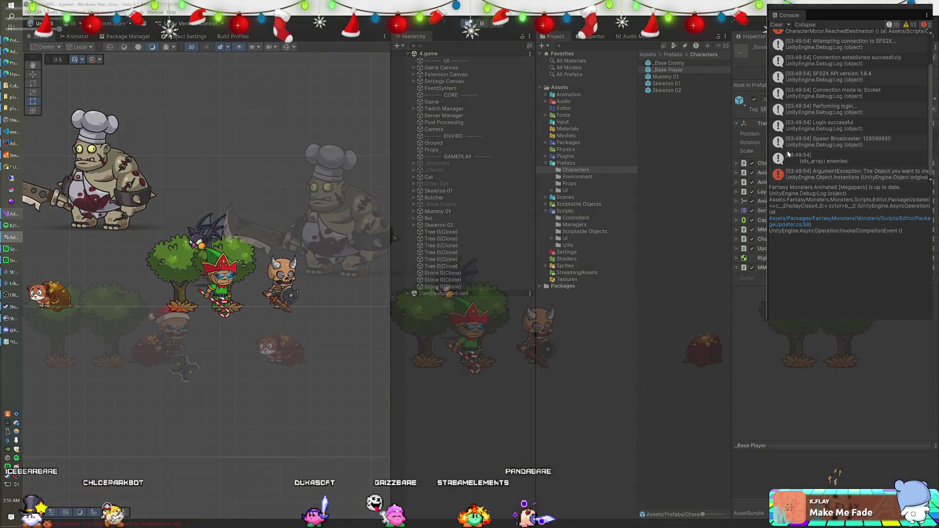
click(812, 159)
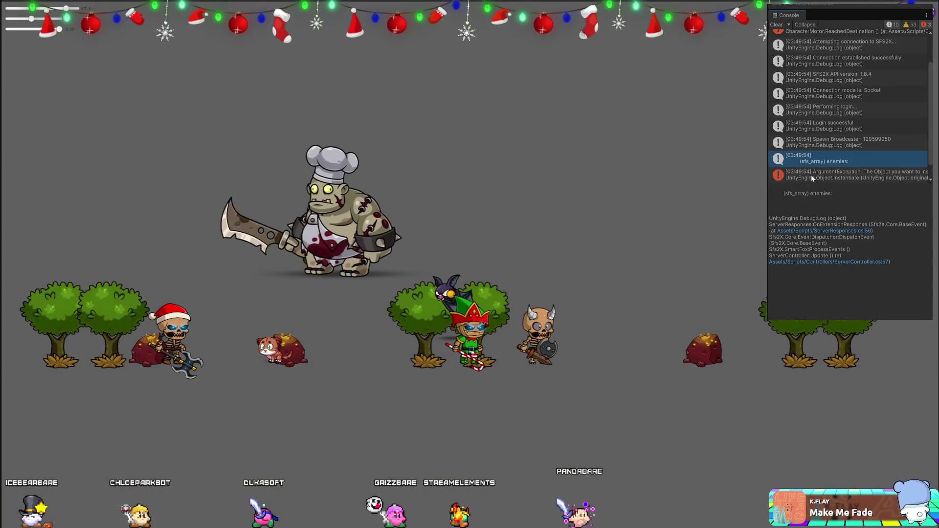
click(812, 178)
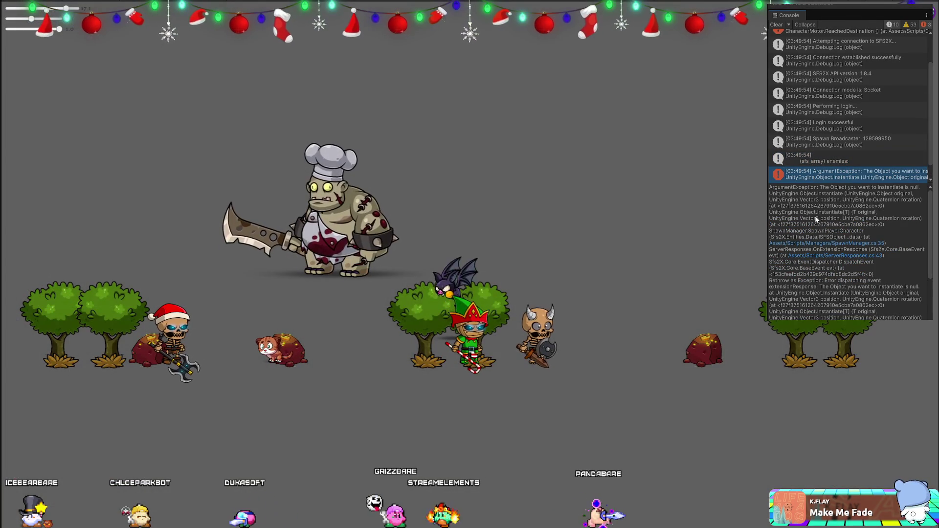
Exit play mode and open SpawnManager.cs at the failing Instantiate line.
double_click(814, 244)
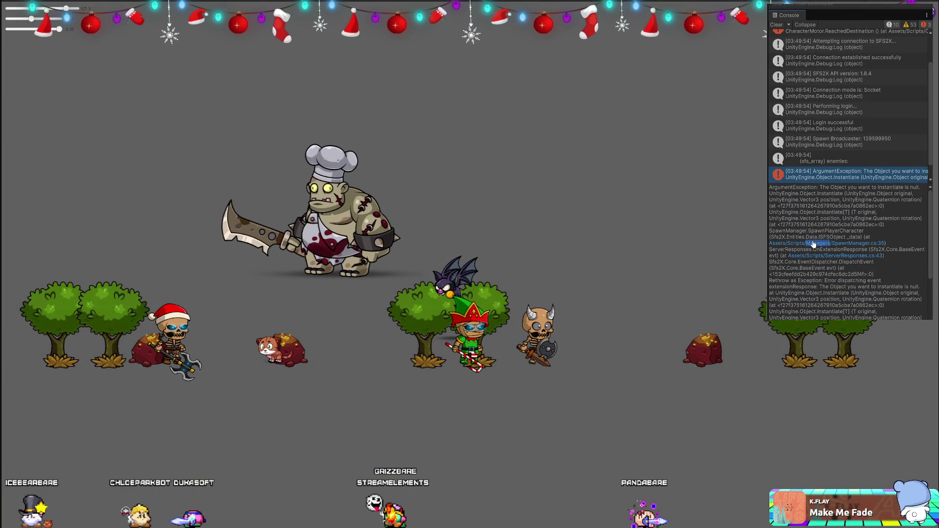
click(723, 466)
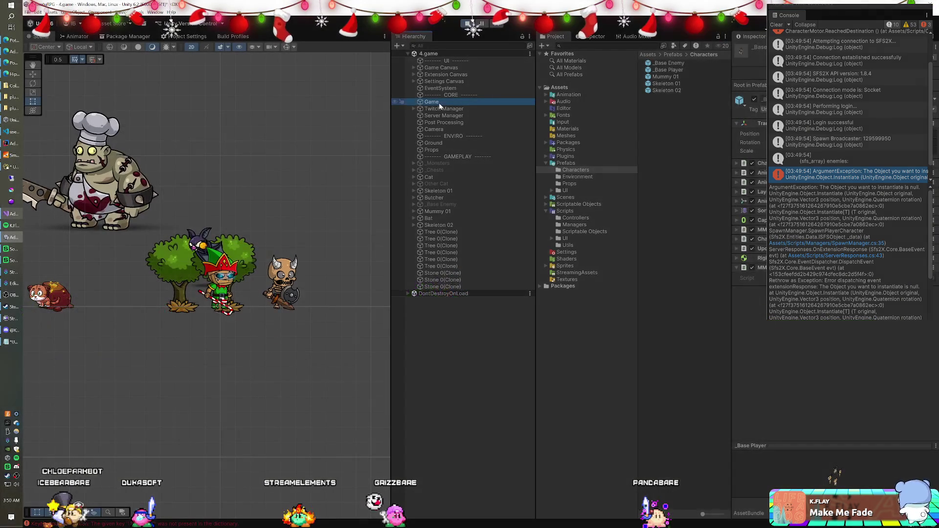
click(439, 103)
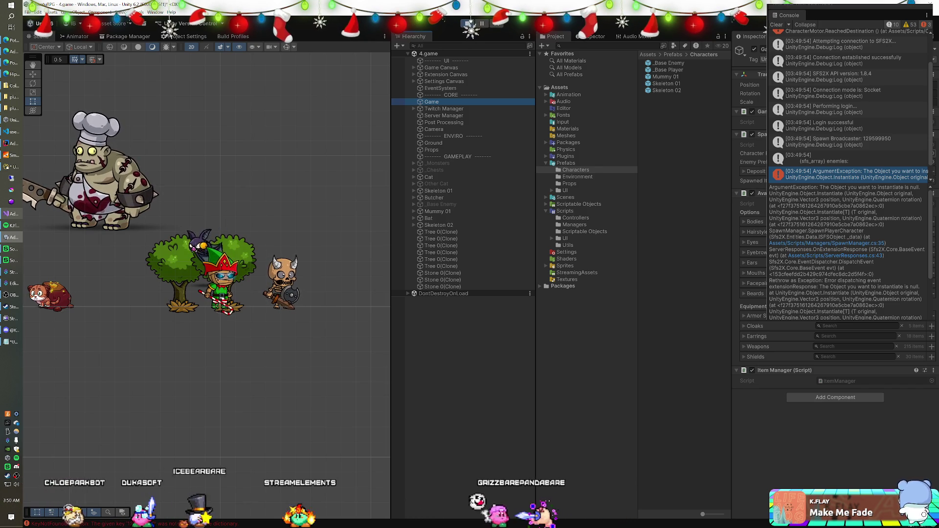
click(468, 23)
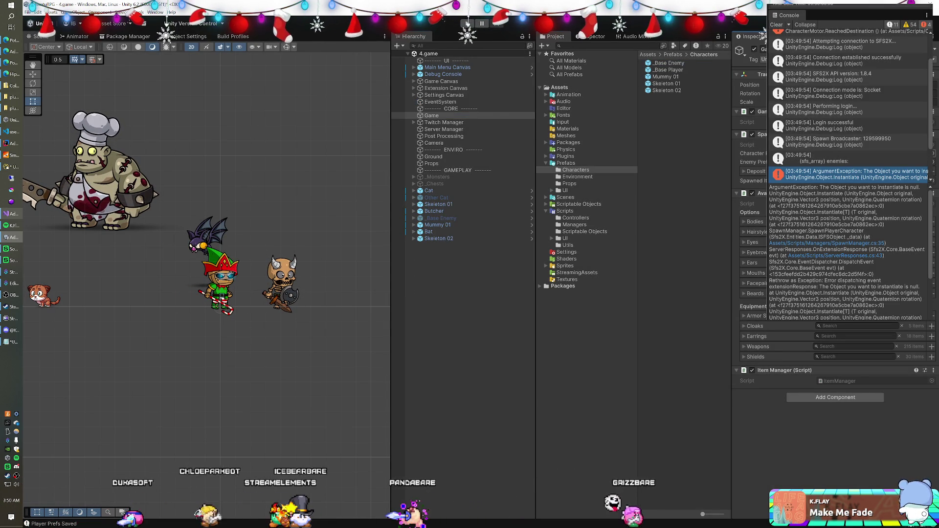
click(826, 243)
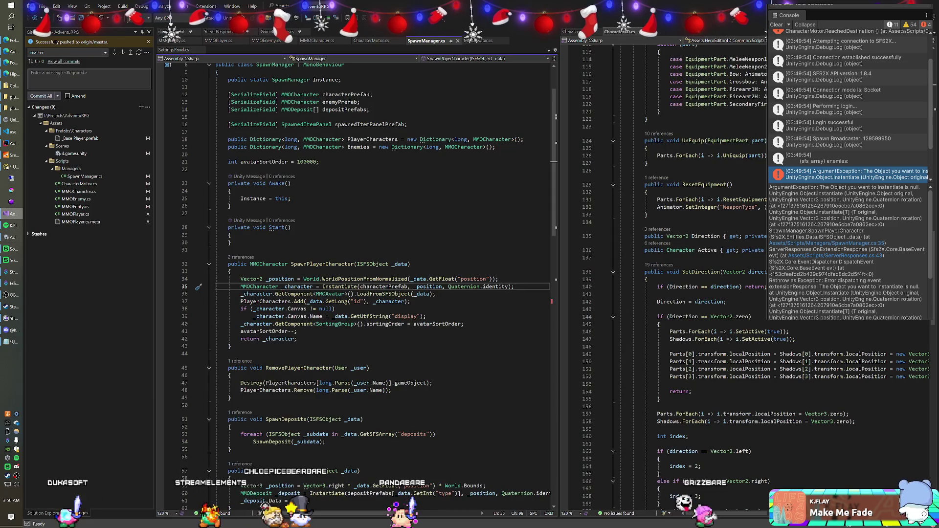
Make the player prefab field an MMOPlayer, rename characterPrefab to playerPrefab, and save.
scroll(358, 284, up, 3)
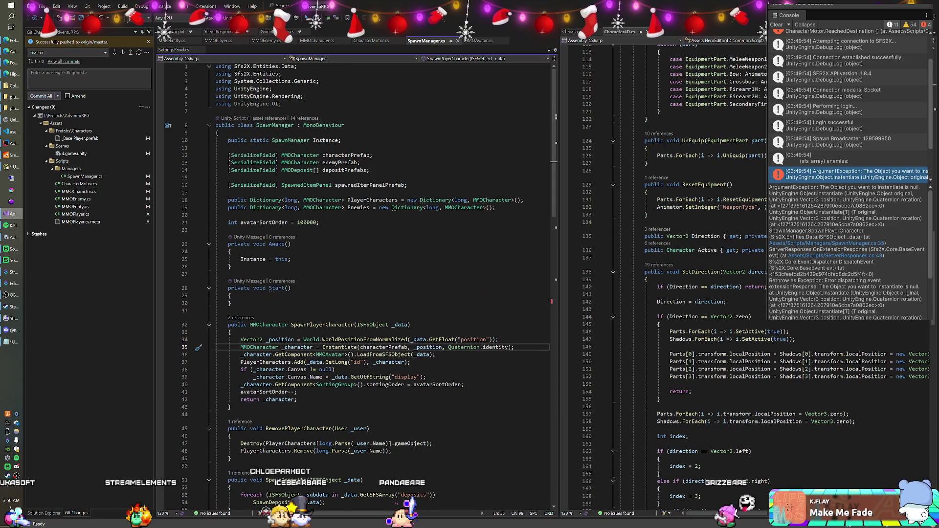
click(305, 156)
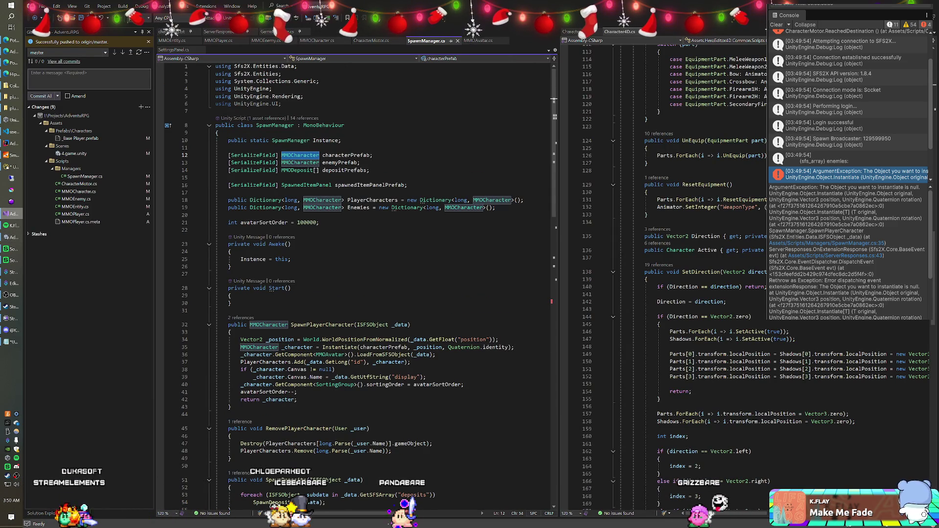
text(MMOPlay)
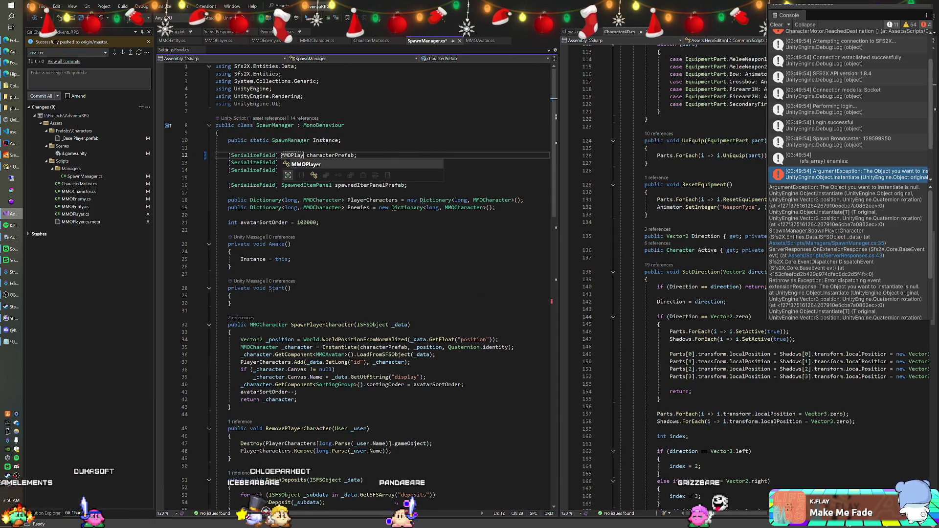
text(er)
double_click(321, 156)
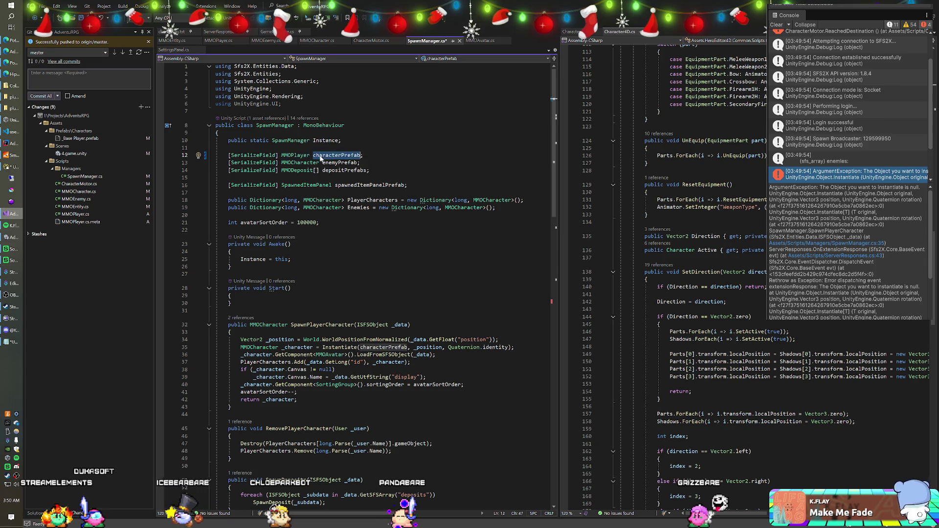
key(ctrl+r)
key(ctrl+r)
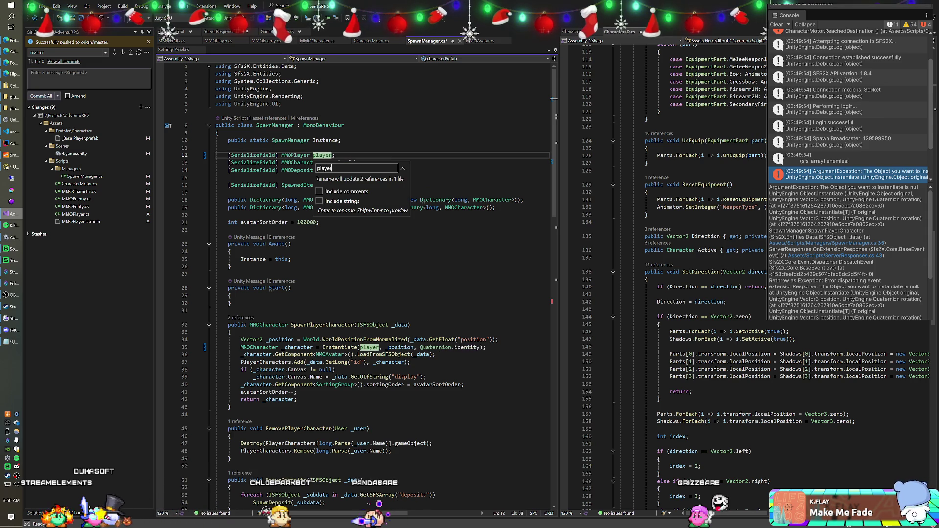
key(Return)
key(ctrl+s)
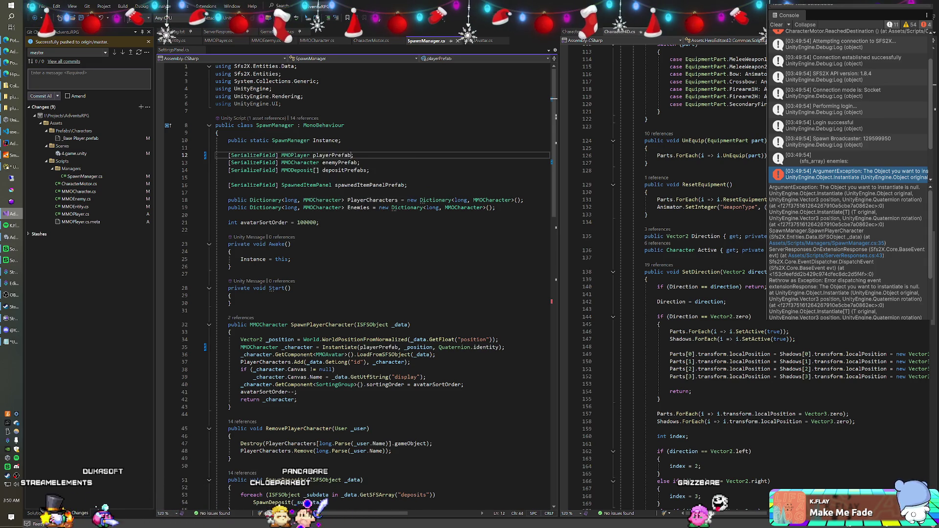
Rename the MMOCharacter type to MMOEnemy across the project.
click(296, 163)
key(ctrl+r)
key(ctrl+r)
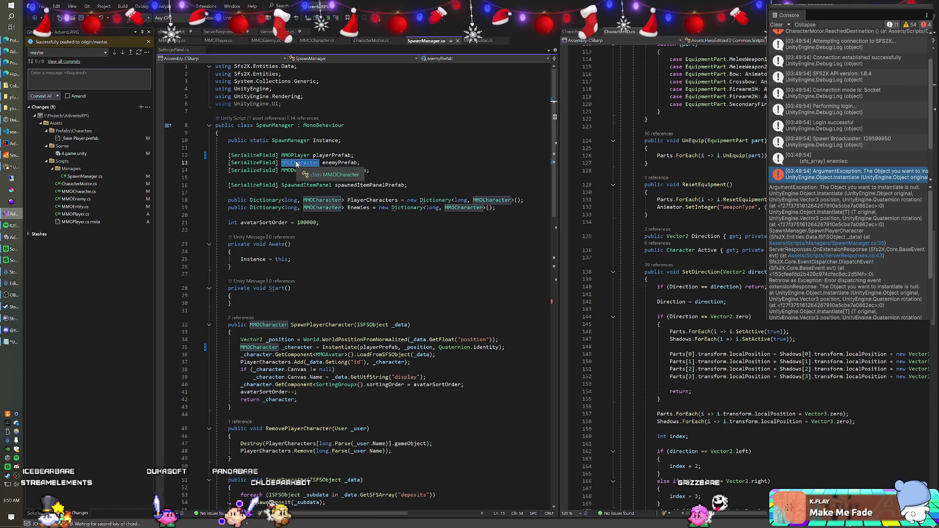
text(MMOEnemy)
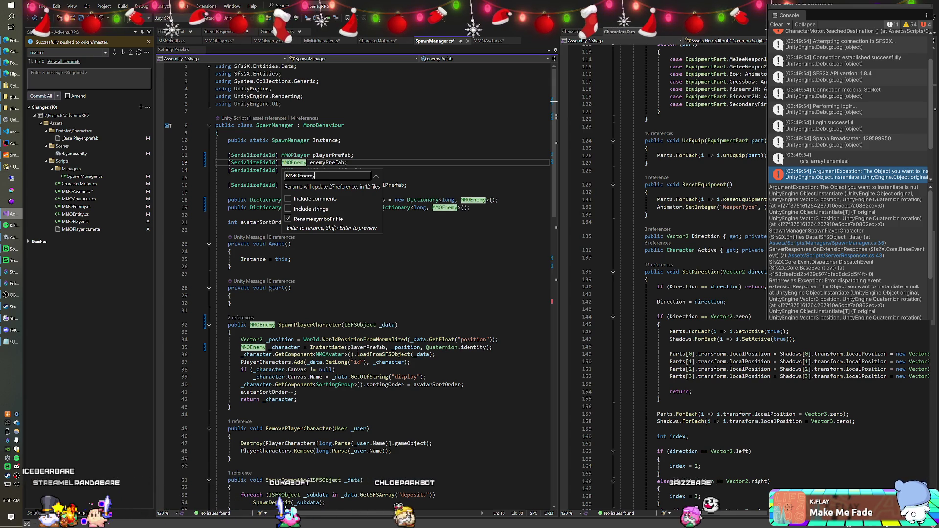
key(Return)
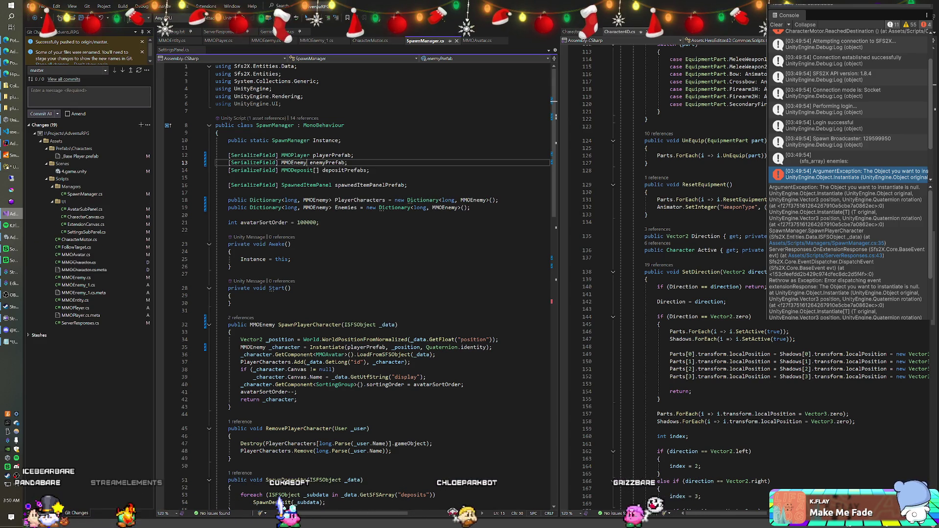
click(353, 155)
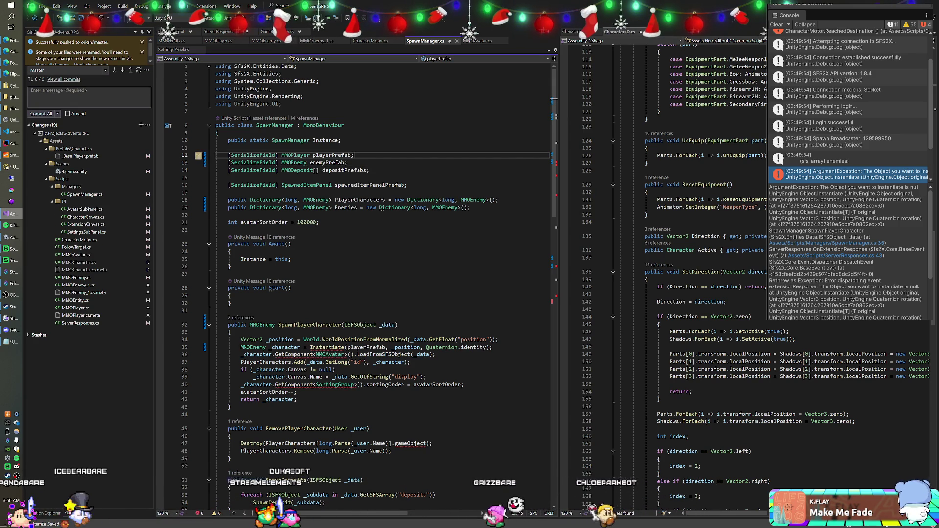
Change only the enemyPrefab field's type on line 13 to MMOEnemy and save SpawnManager.cs.
scroll(381, 283, down, 3)
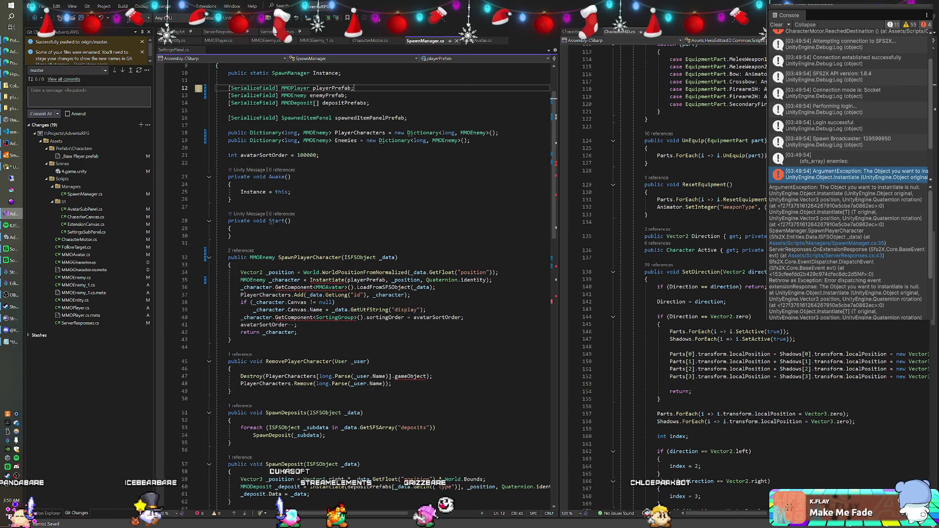
scroll(357, 284, down, 10)
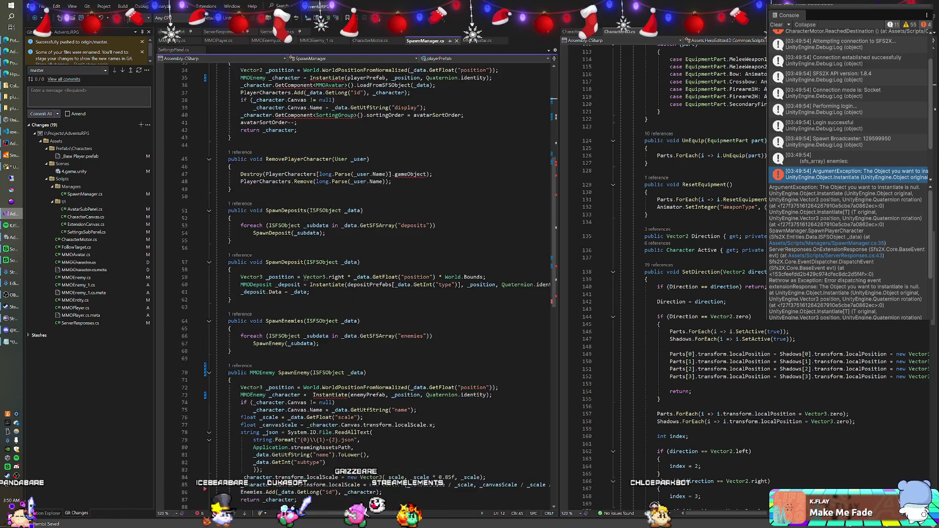
scroll(357, 284, down, 3)
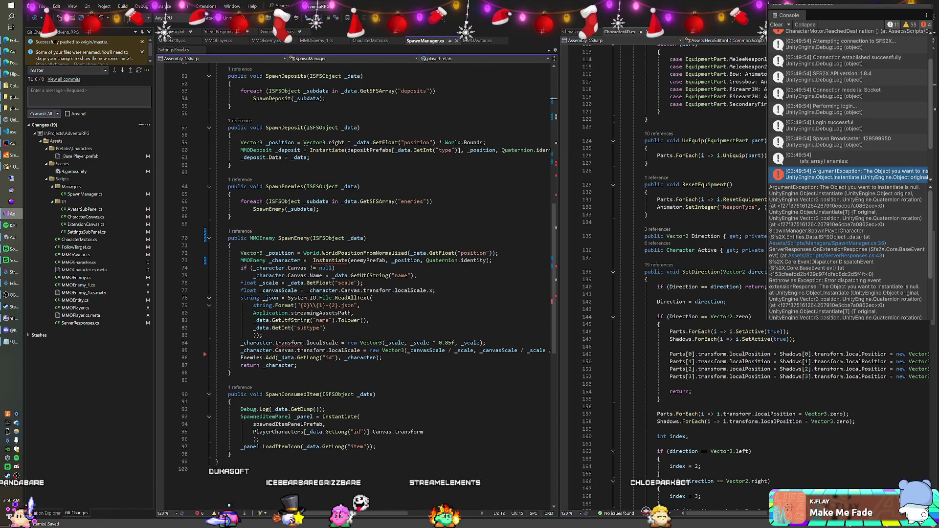
mouse_move(272, 351)
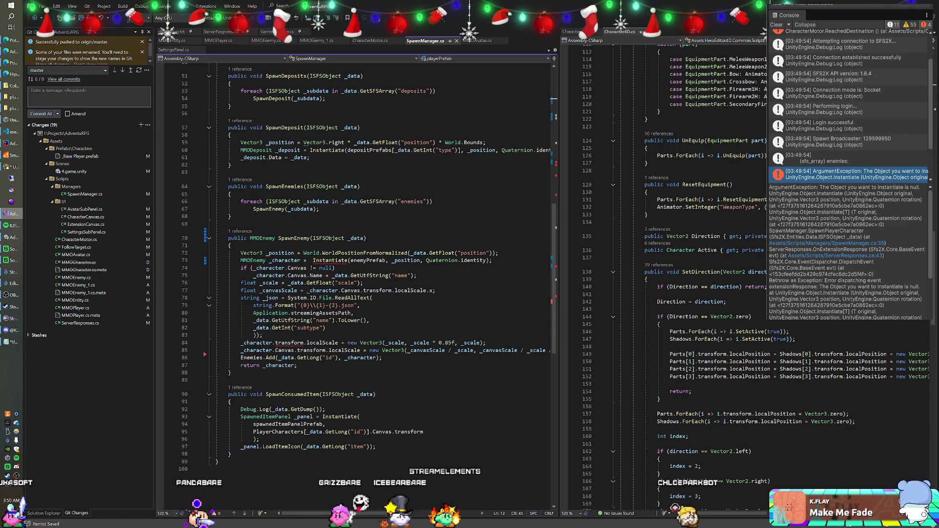
scroll(357, 284, up, 12)
scroll(357, 283, up, 5)
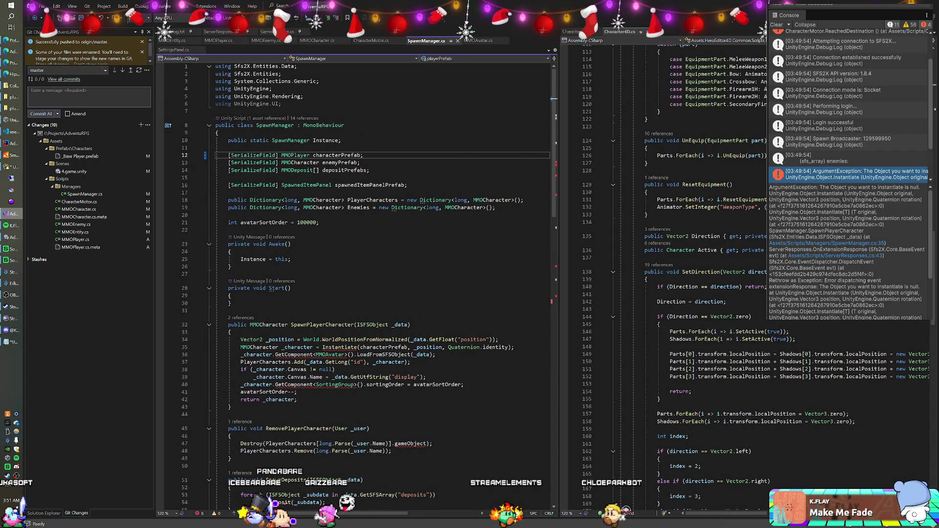
click(292, 162)
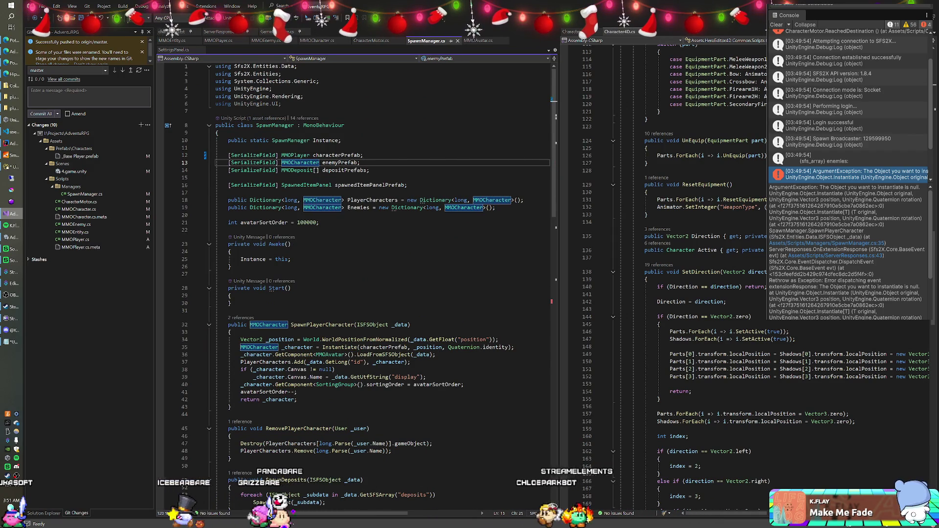
double_click(300, 162)
text(MMOEnemy)
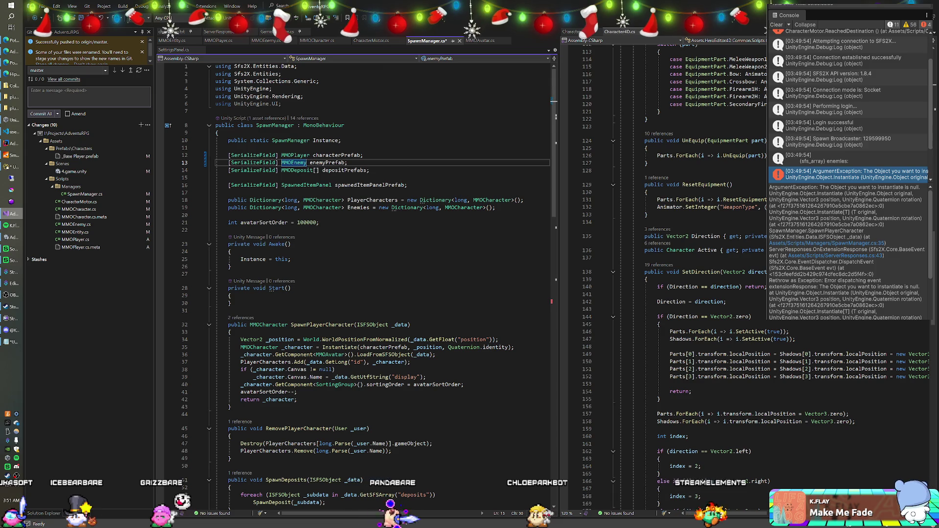
click(292, 163)
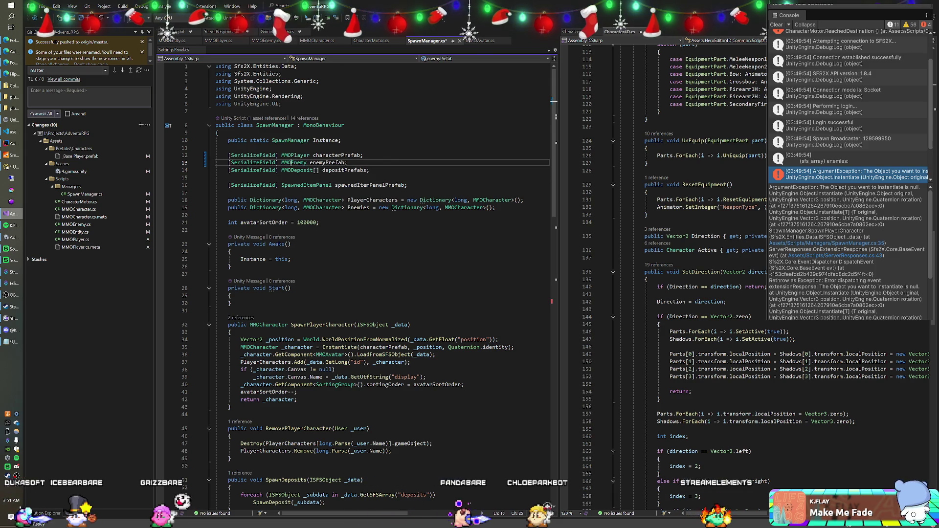
double_click(306, 185)
key(ctrl+s)
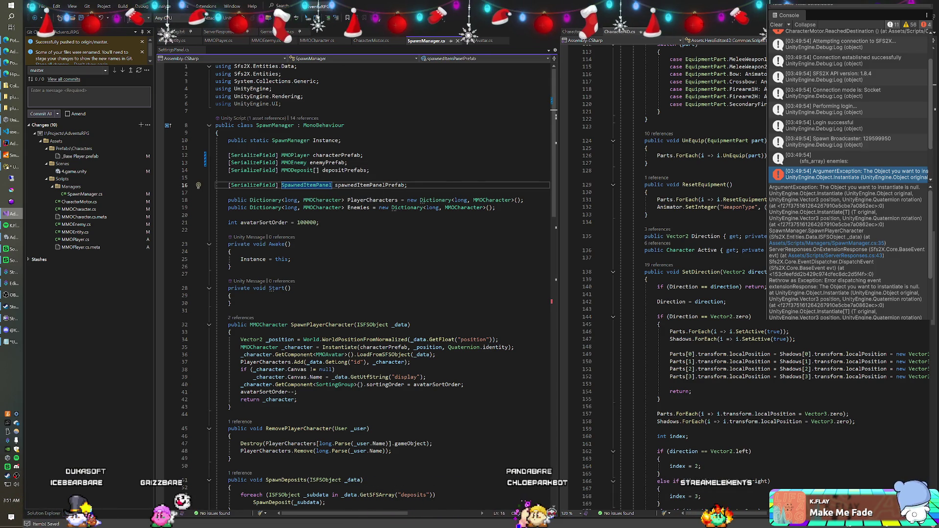
Check the MMOCharacter class definition, then return to Unity so the scripts recompile.
key(ctrl+Tab)
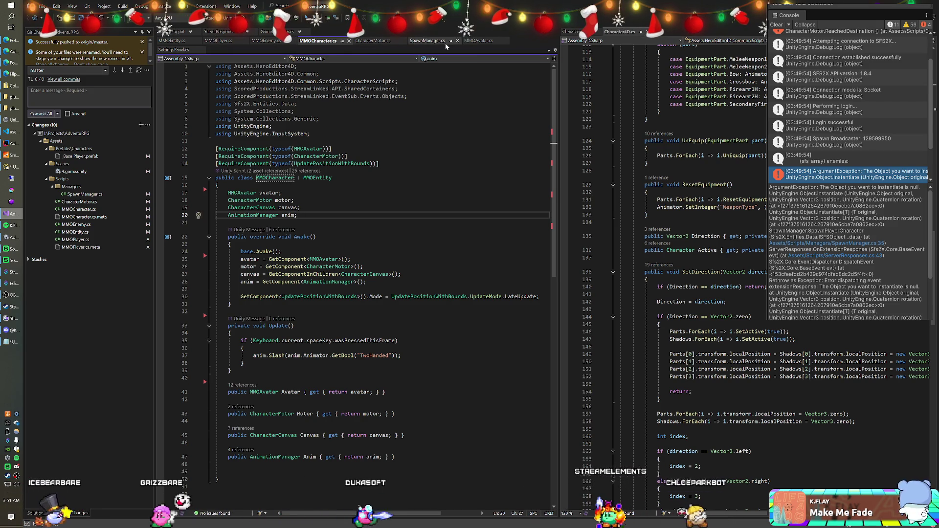
click(427, 41)
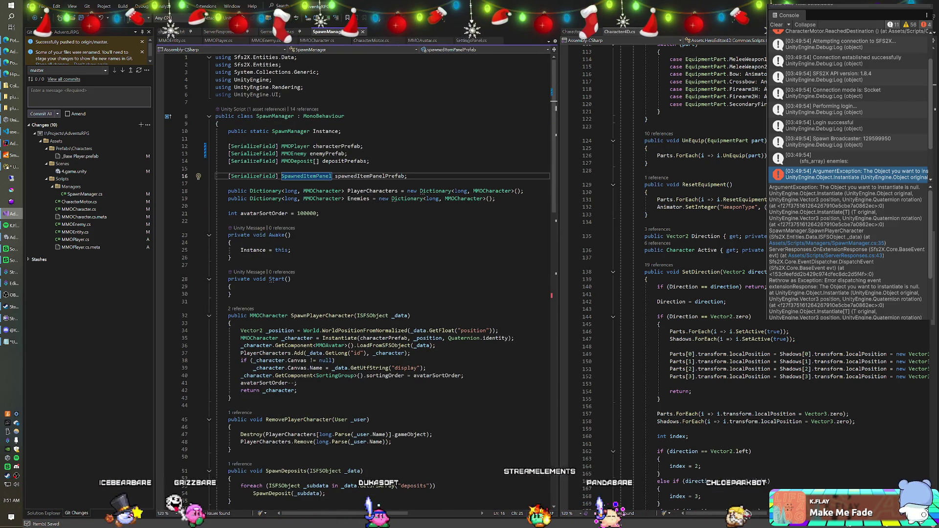
click(320, 213)
scroll(357, 274, down, 2)
click(233, 213)
scroll(357, 274, down, 14)
scroll(357, 273, down, 3)
key(alt+Tab)
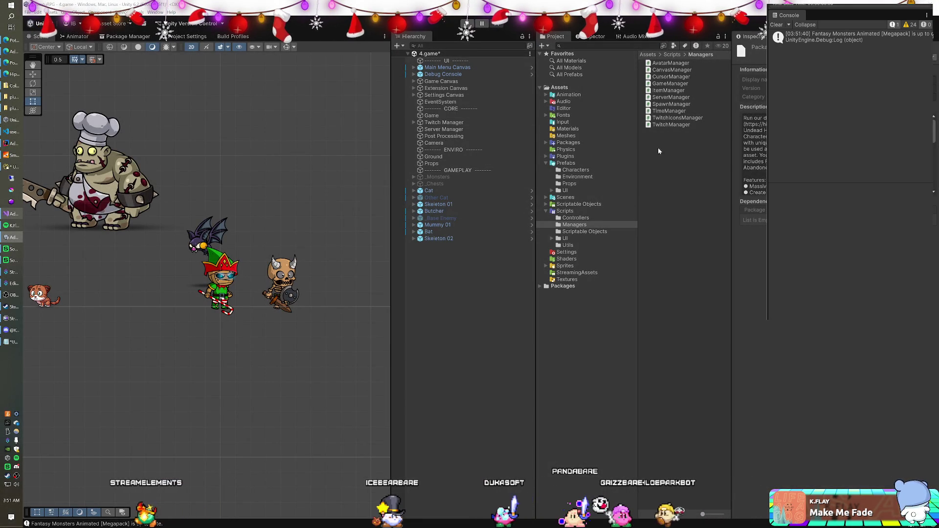
Play the game to see the chef ogre enemy spawn alongside the players, then leave Unity.
click(442, 116)
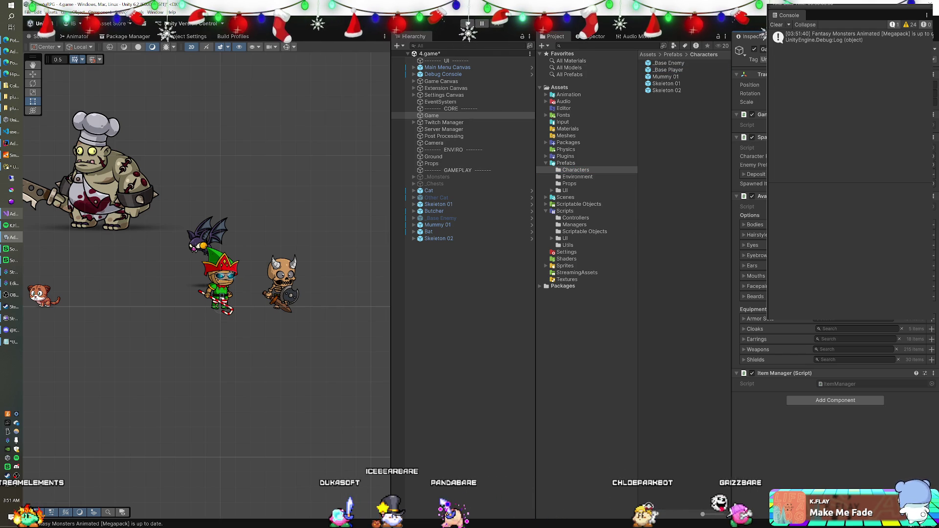
click(469, 23)
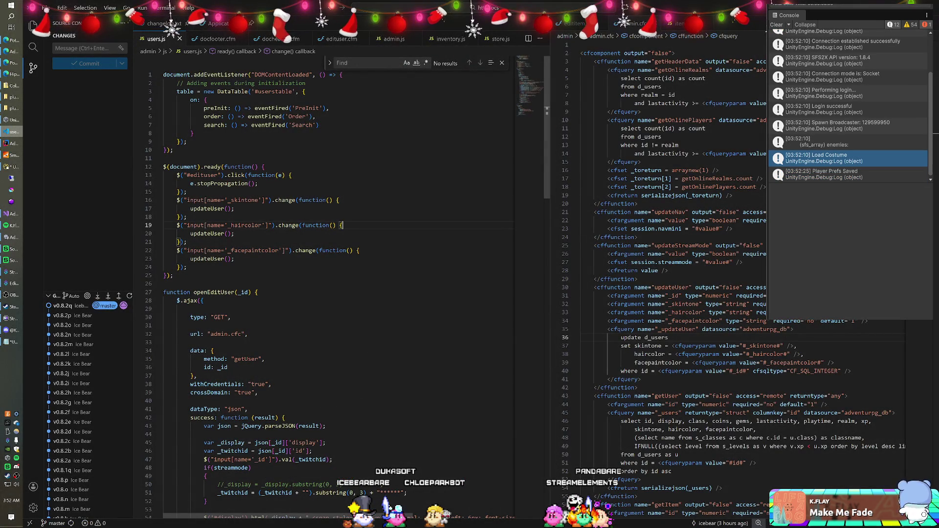
click(14, 213)
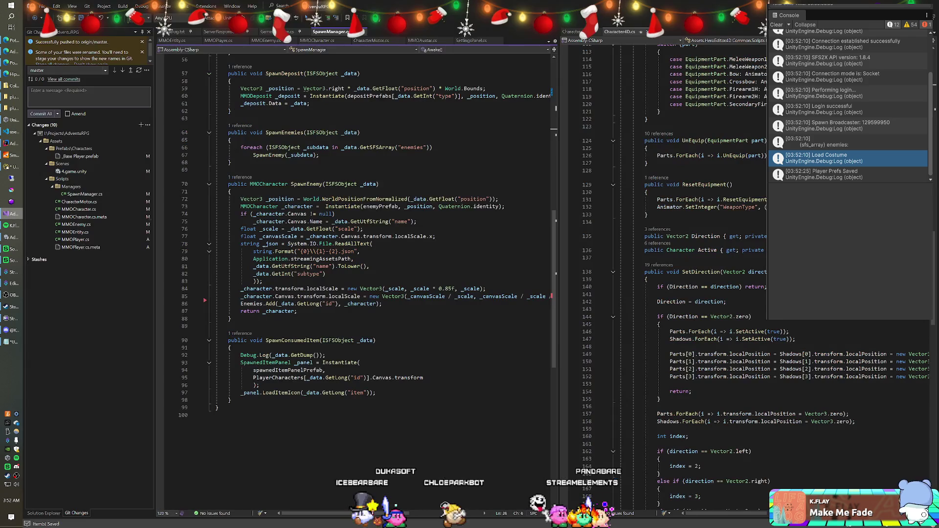
Declare MMOEnemy[] enemyPrefabs and instantiate enemyPrefabs[_data.GetInt("subtype")] in SpawnEnemy.
scroll(357, 279, up, 18)
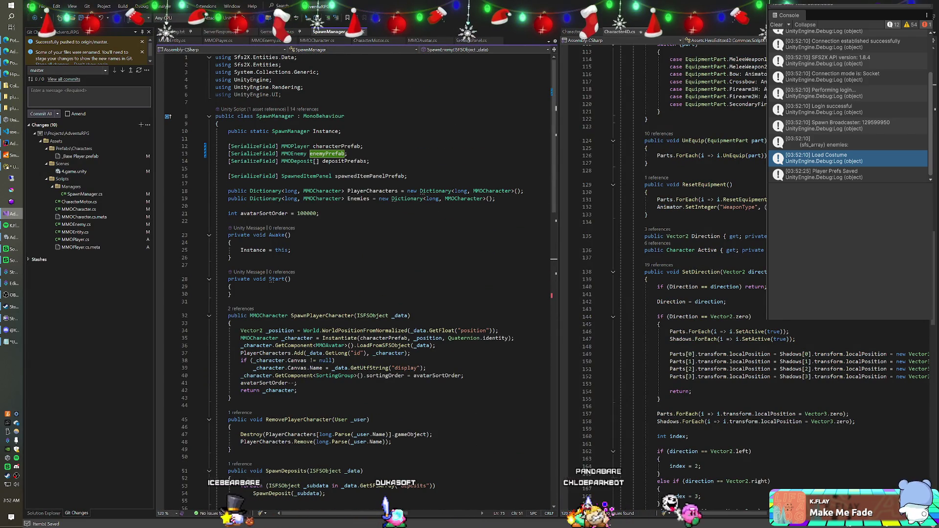
click(307, 153)
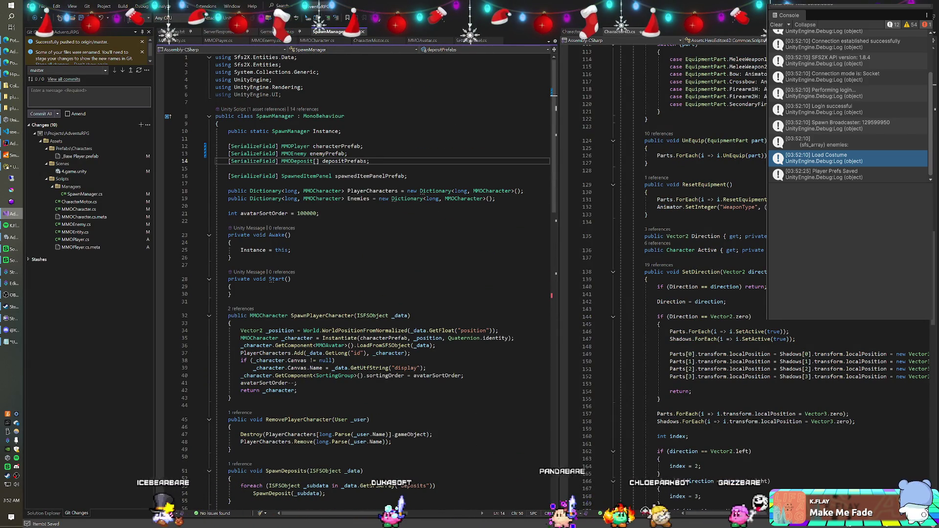
text([])
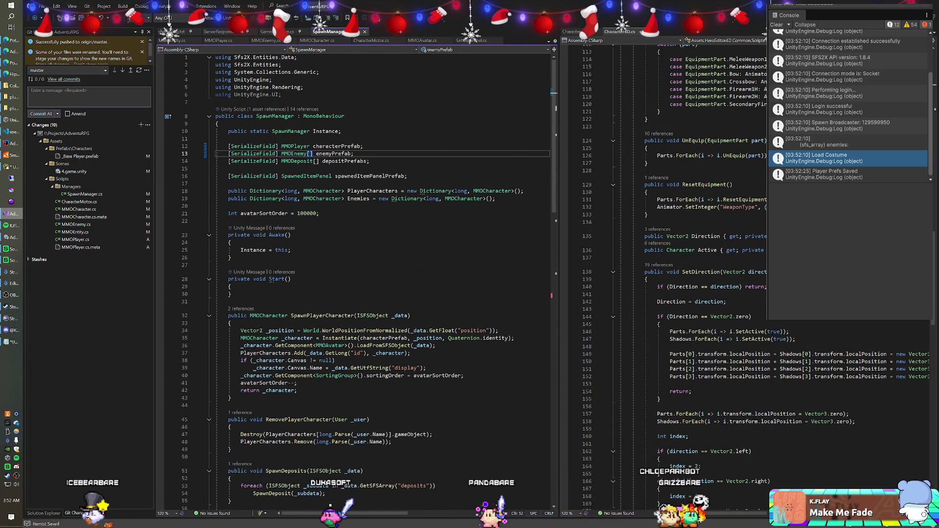
text(s)
scroll(357, 279, down, 7)
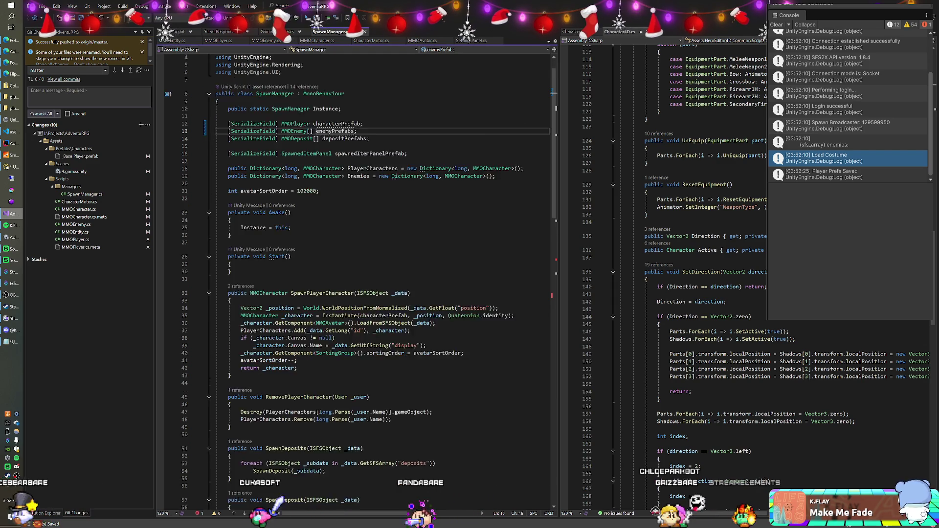
scroll(357, 279, down, 9)
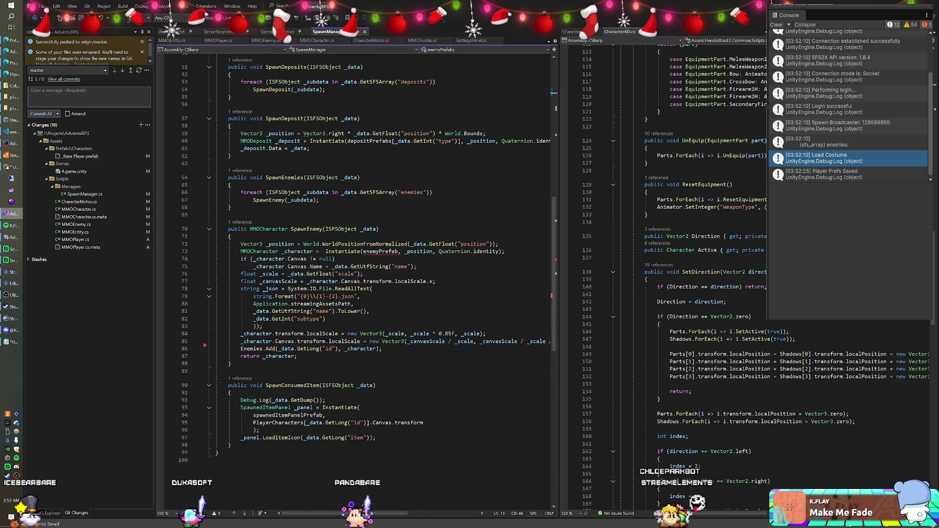
click(397, 252)
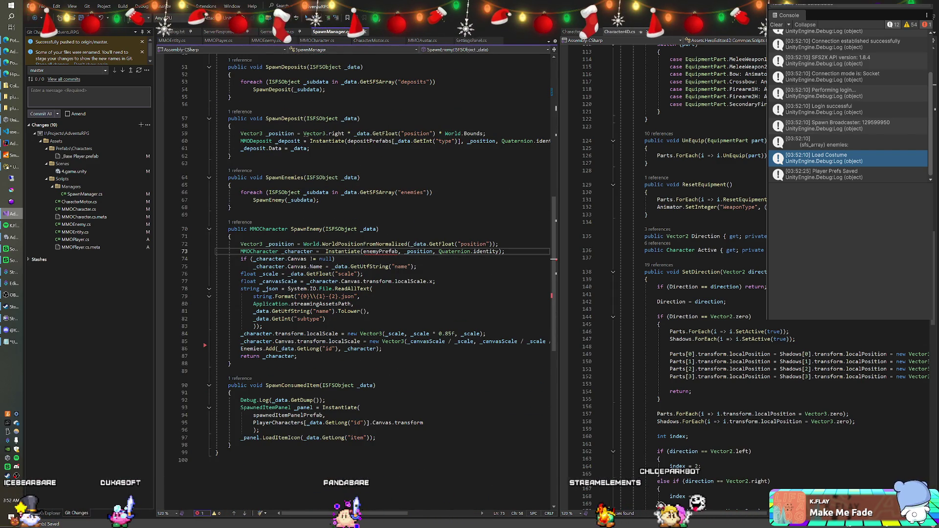
text(s[)
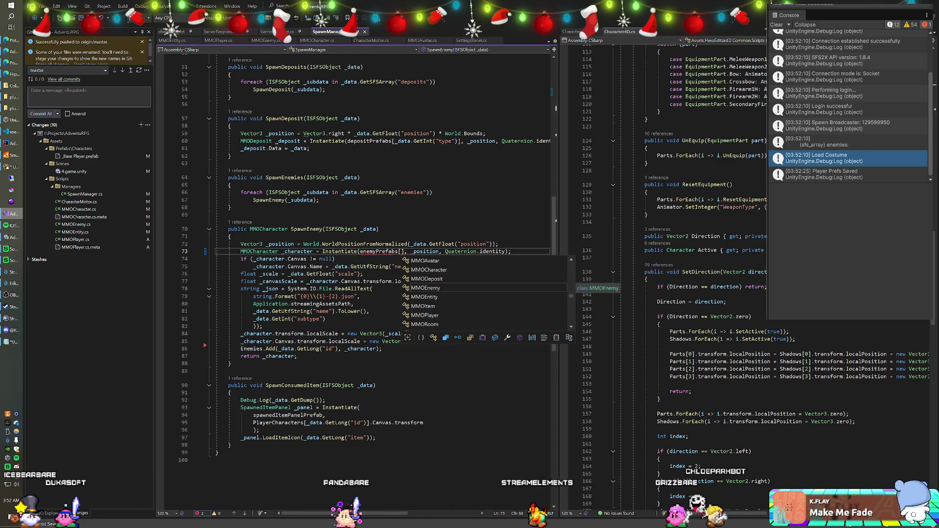
text(_data.Get)
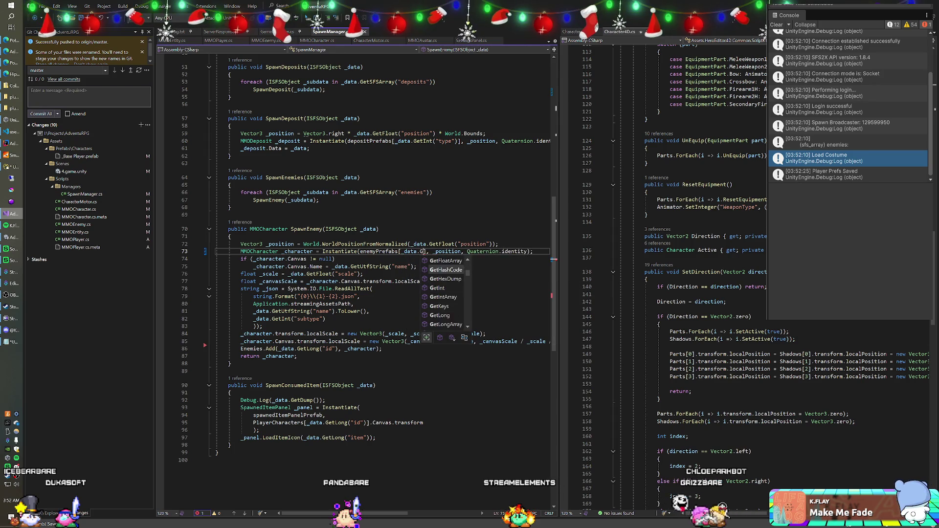
text(Int("subtype)
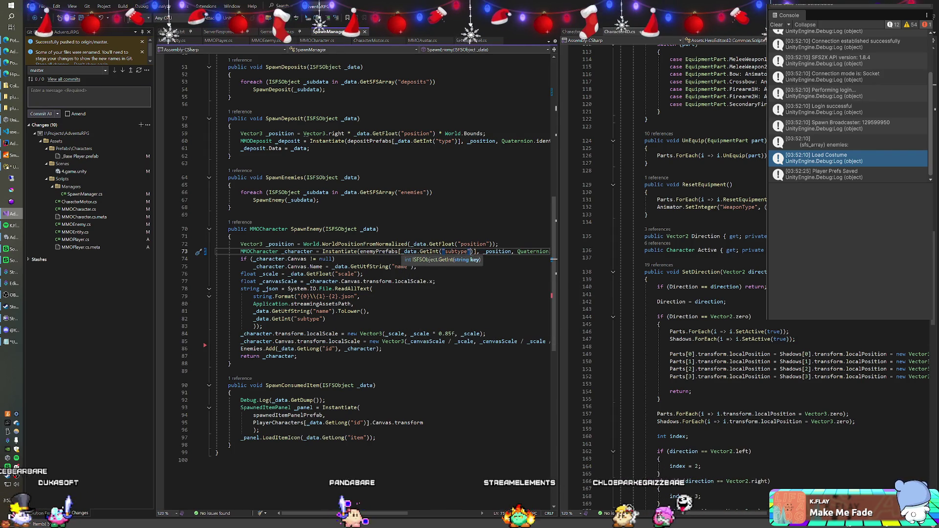
click(231, 236)
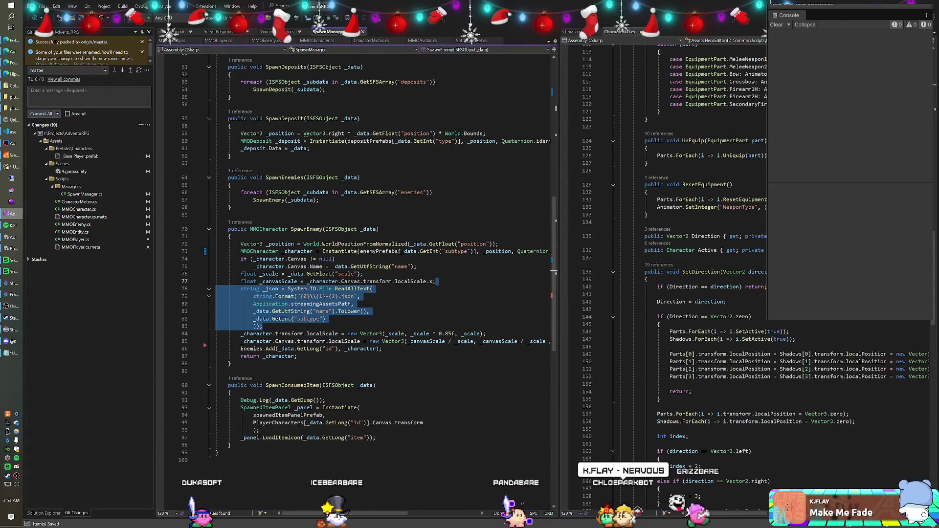
Delete the JSON-reading lines, use MMOEnemy on lines 70 and 73, and save.
key(Delete)
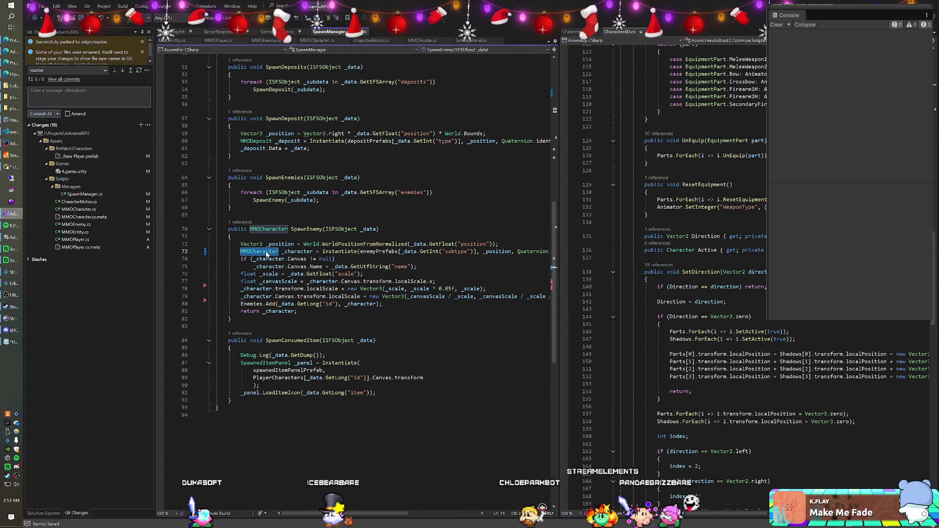
double_click(269, 229)
text(MMO)
key(Tab)
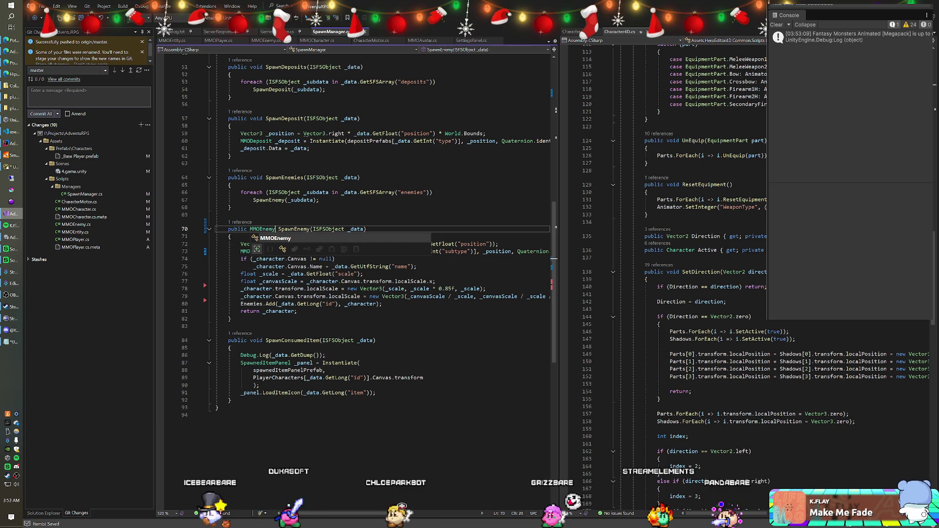
double_click(264, 229)
key(ctrl+c)
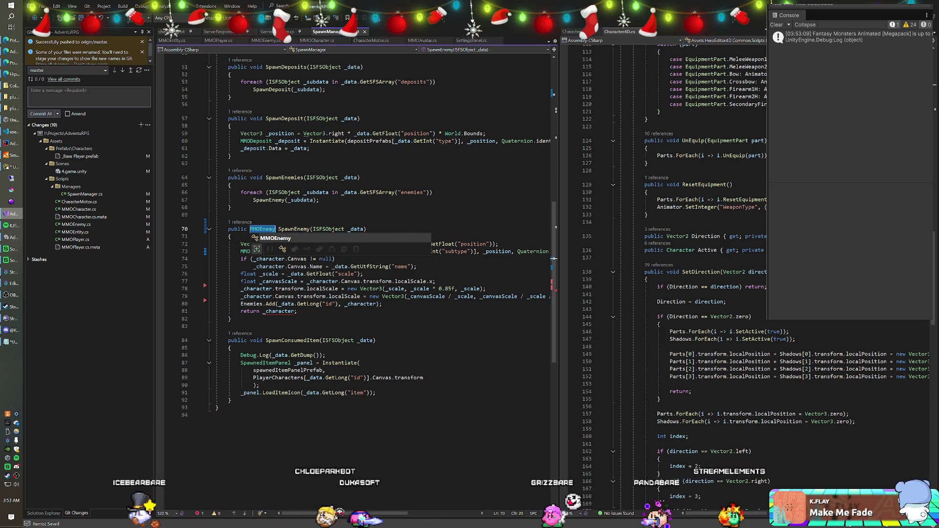
double_click(244, 252)
key(ctrl+v)
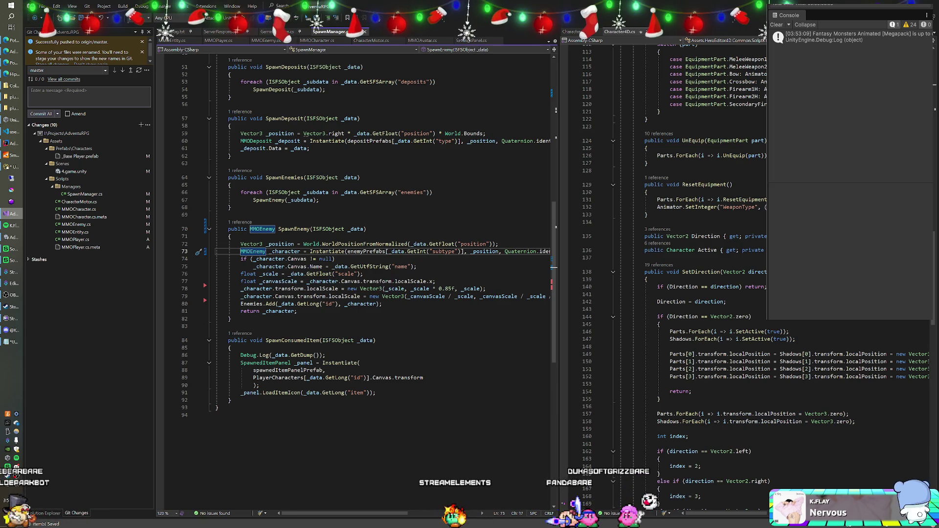
key(ctrl+s)
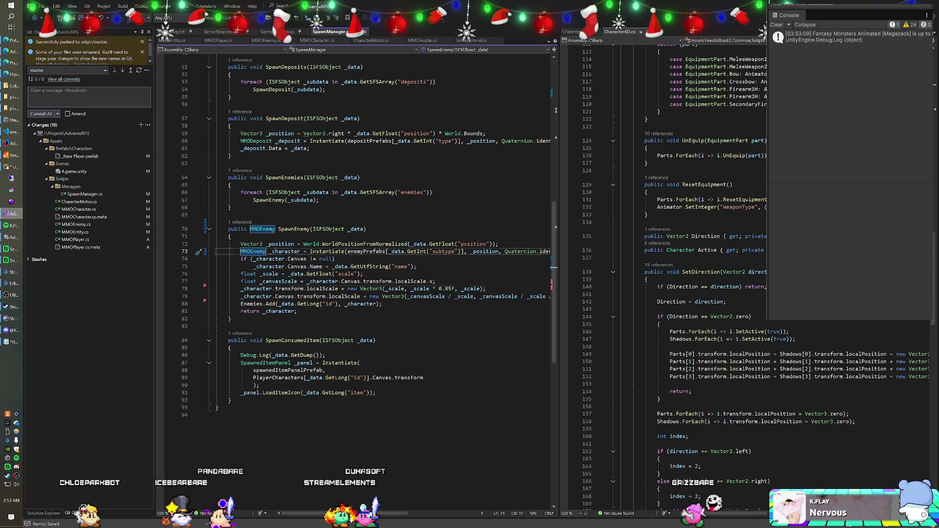
click(322, 288)
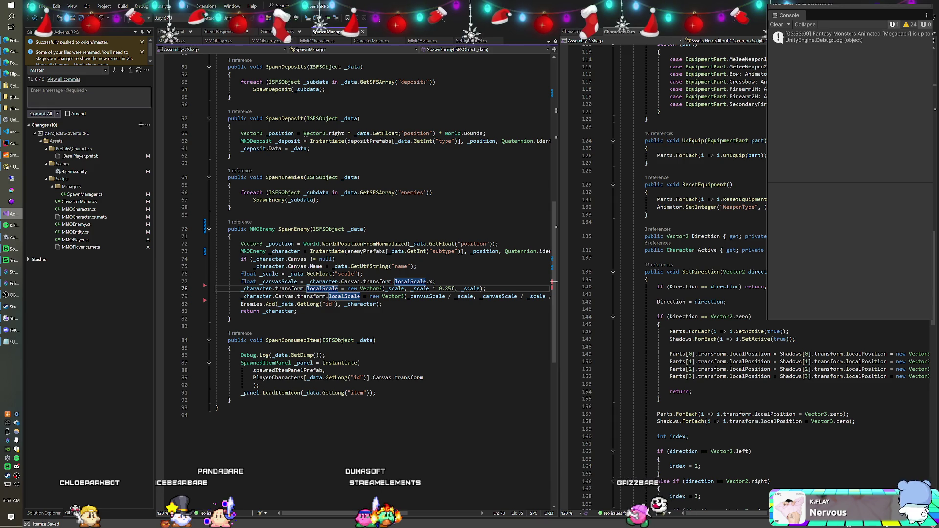
click(12, 142)
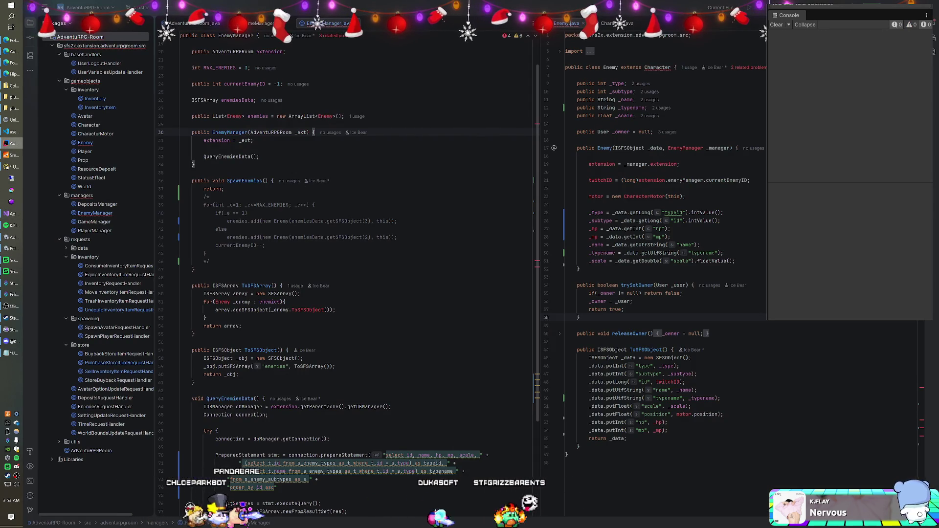
Delete SpawnEnemies' 'return; /*' and closing */ markers, then close the SmartFoxServer console.
drag(209, 261, 206, 253)
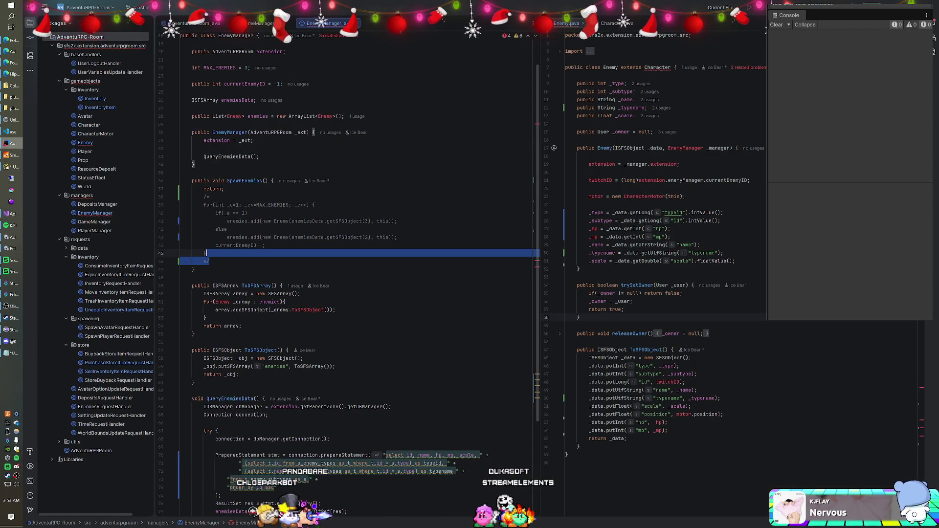
key(BackSpace)
click(208, 196)
drag(209, 197, 273, 180)
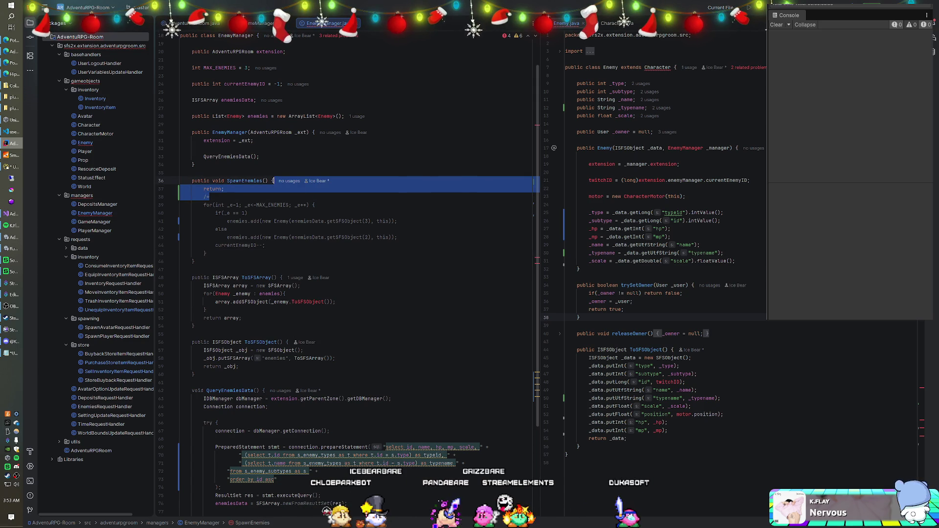
key(BackSpace)
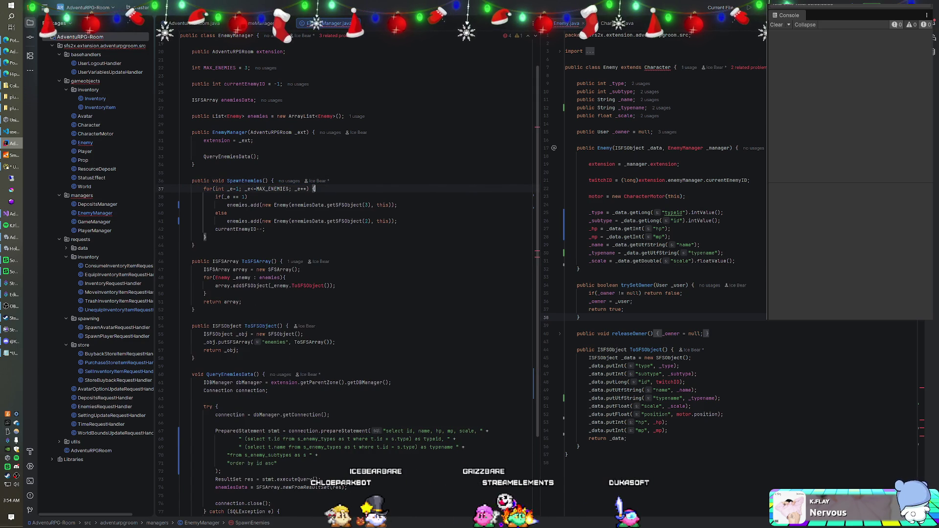
click(14, 154)
click(355, 15)
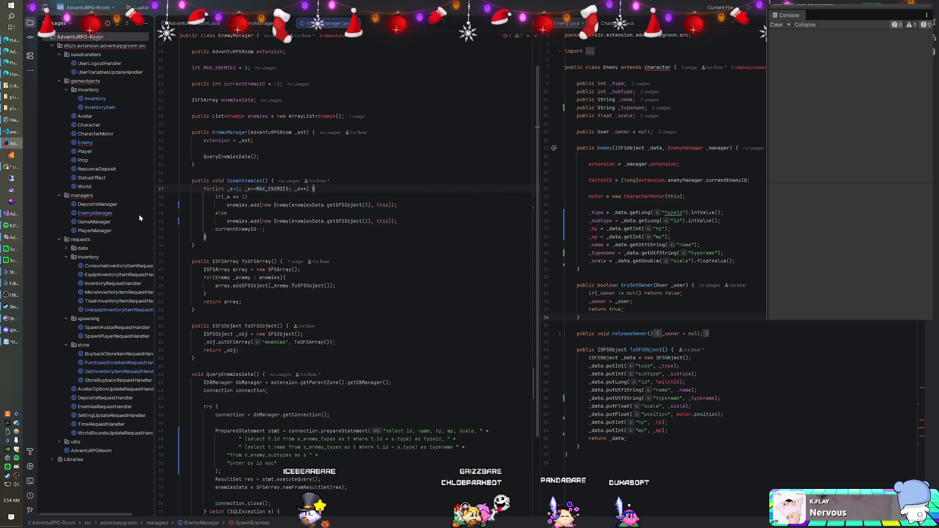
Build Module 'AdventuRPG-Room', relaunch SmartFoxServer, and go back to Unity.
right_click(99, 36)
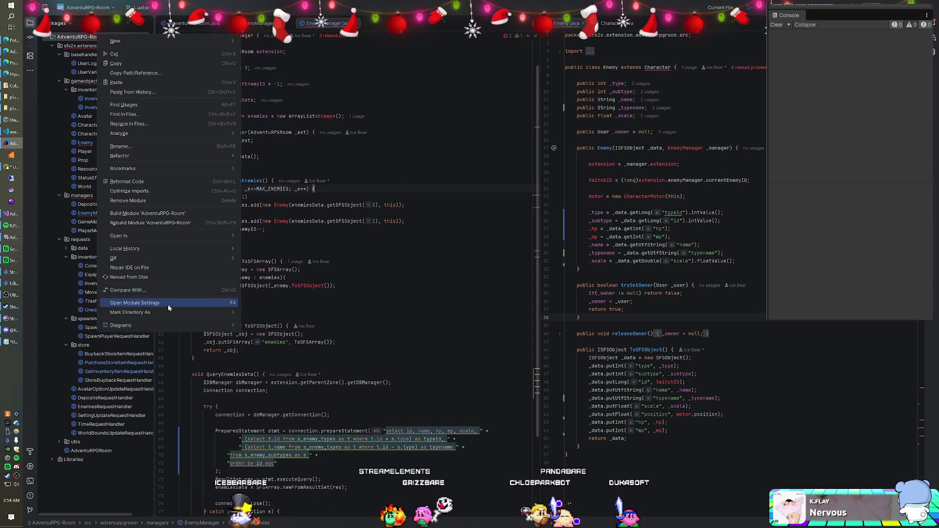
click(163, 214)
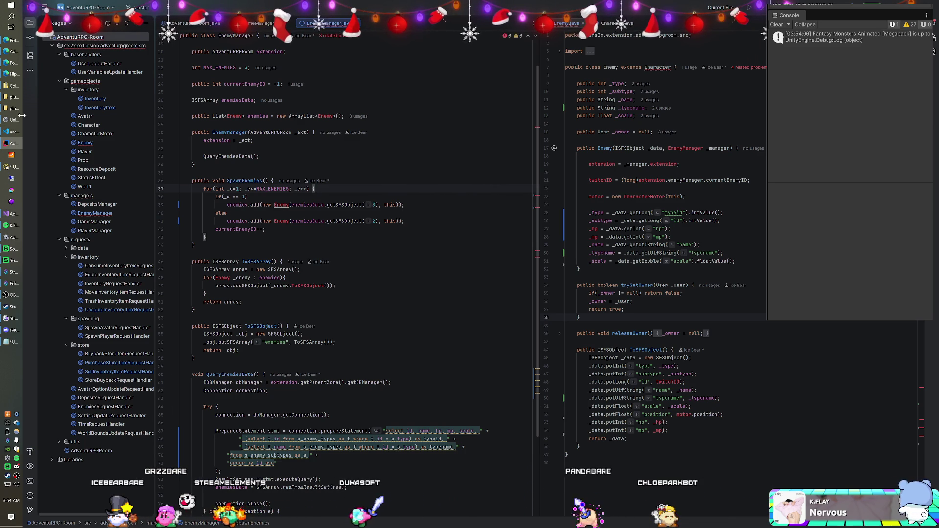
click(12, 155)
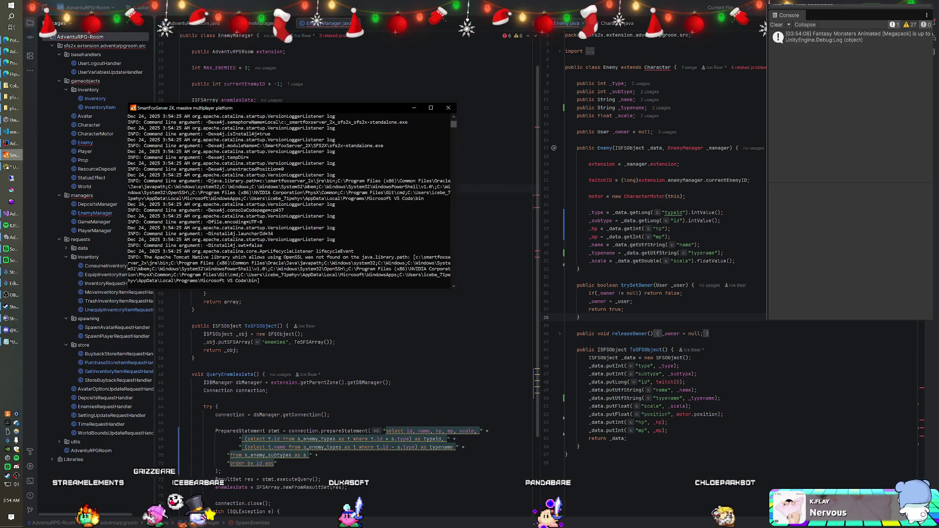
click(12, 237)
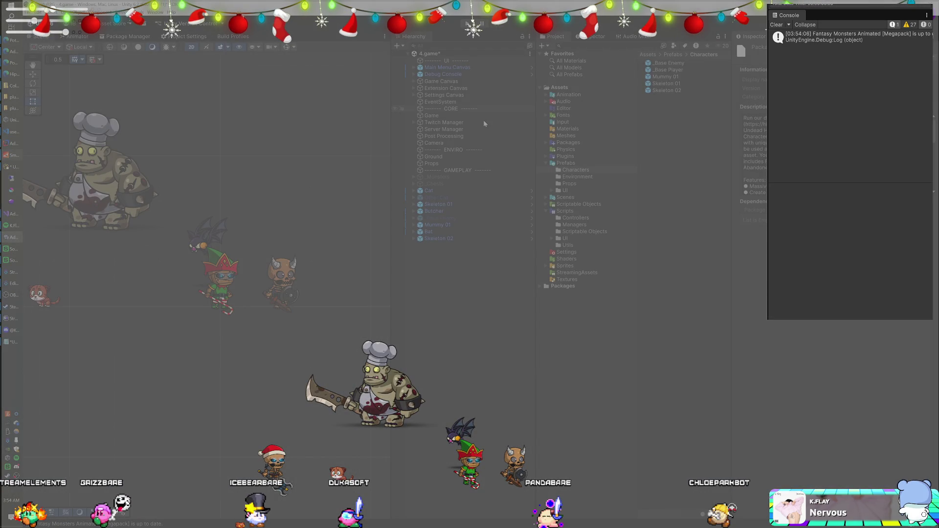
Find only None and _Base Enemy in the Enemy Prefab picker, then open Skeleton 01.
click(456, 117)
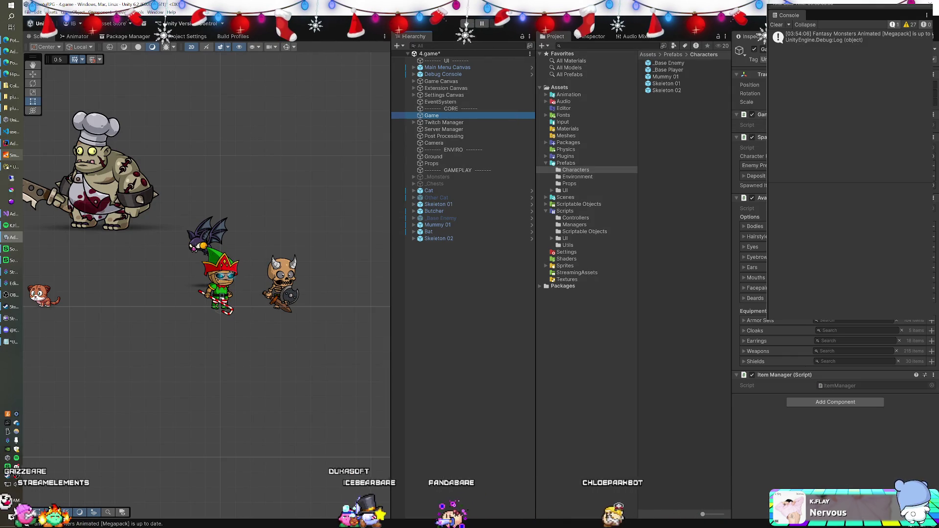
click(933, 168)
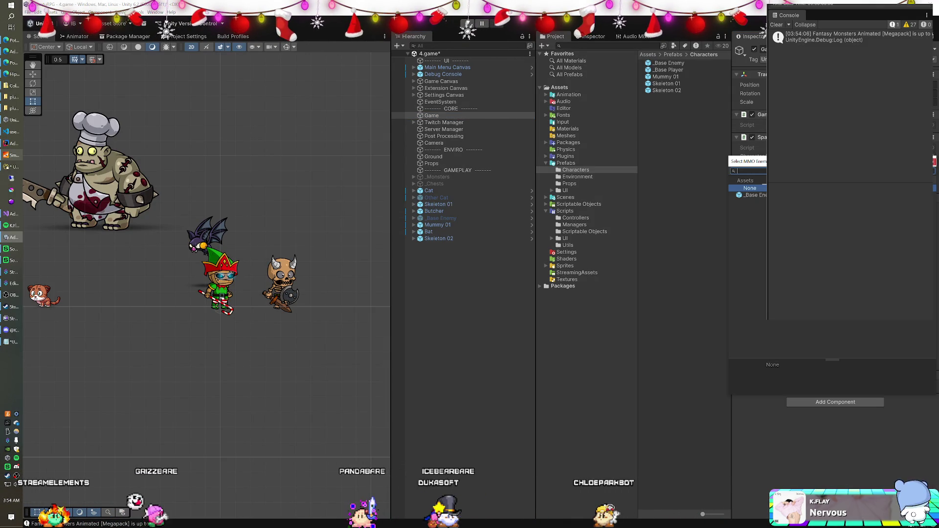
key(Escape)
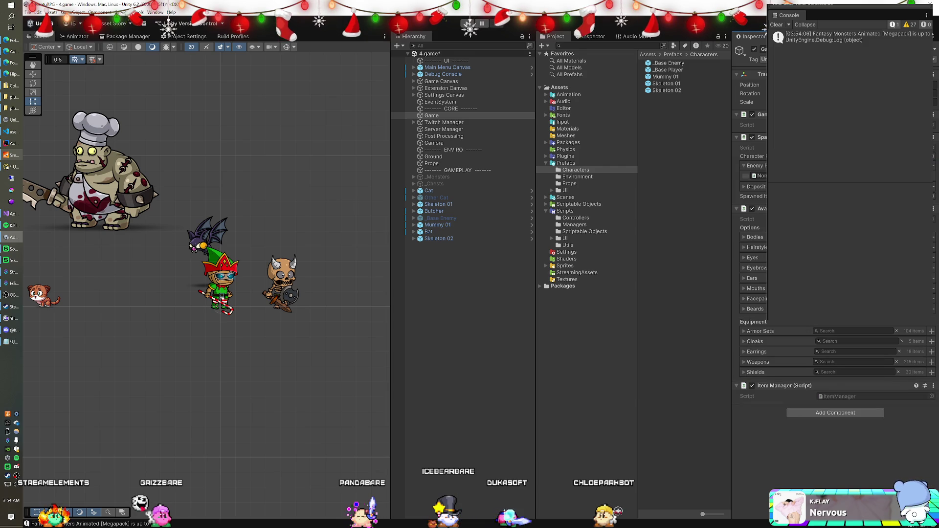
click(743, 187)
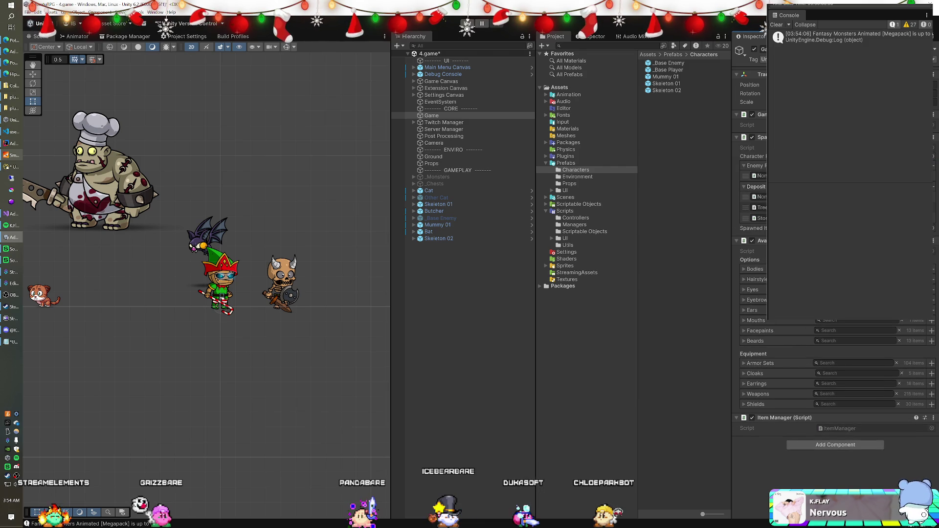
click(934, 166)
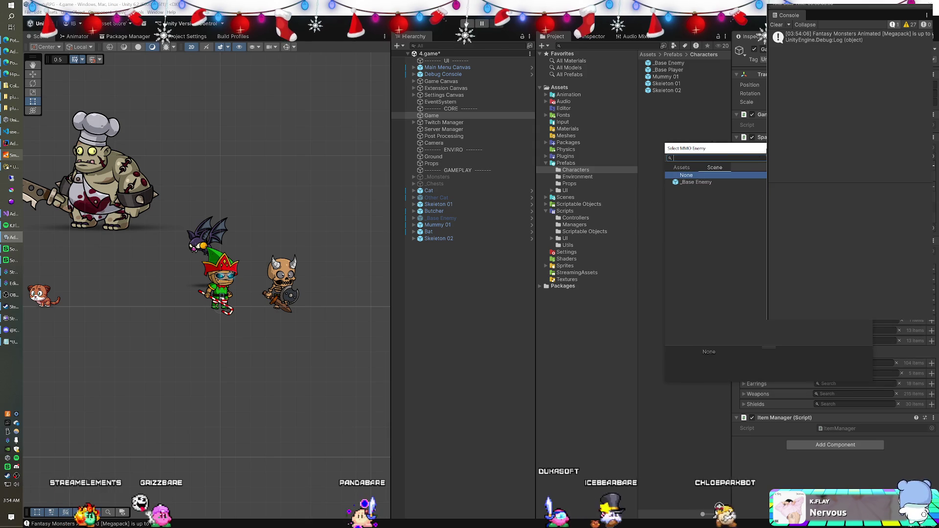
key(Escape)
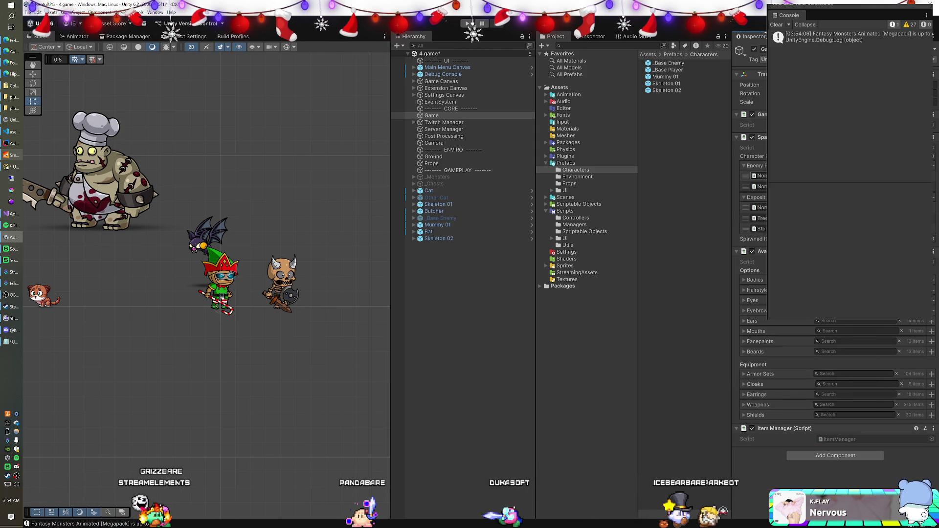
click(933, 162)
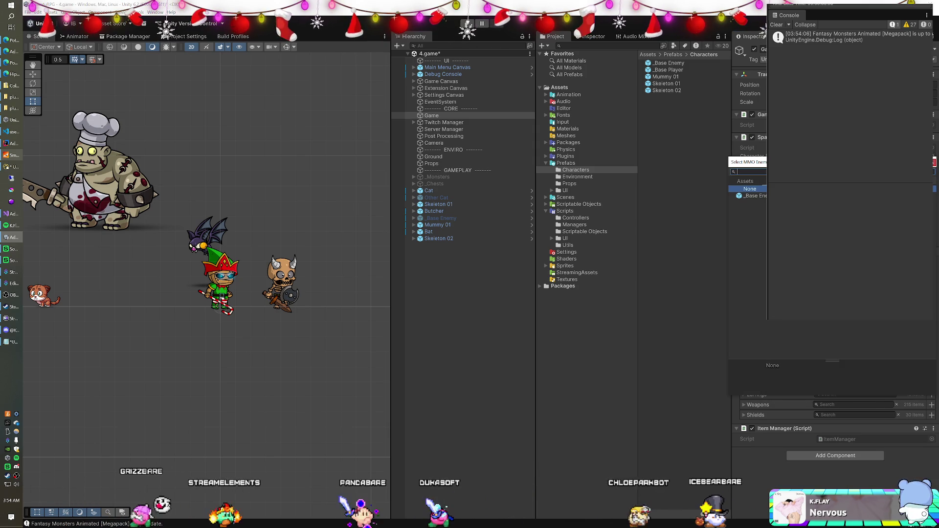
key(Escape)
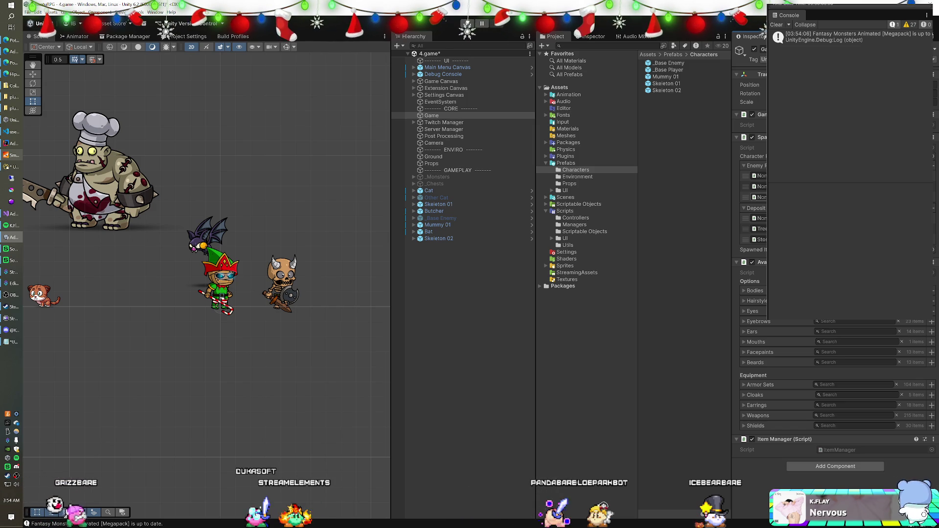
double_click(661, 85)
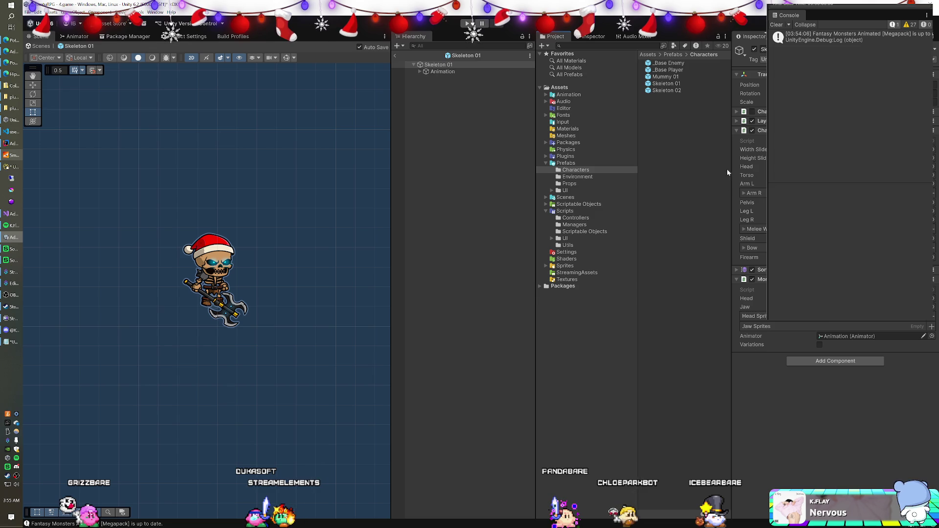
Add the MMO Enemy component to Skeleton 01 and expand the MMO Avatar settings.
click(793, 360)
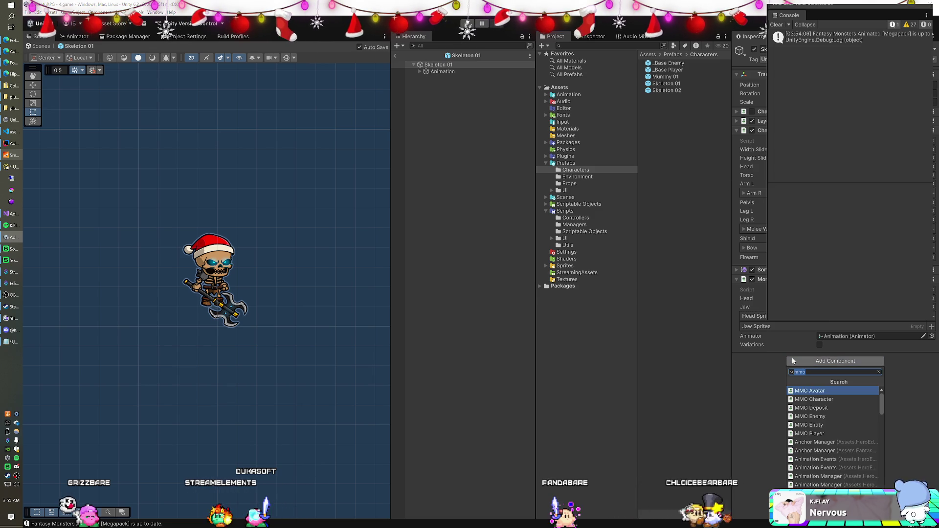
click(819, 417)
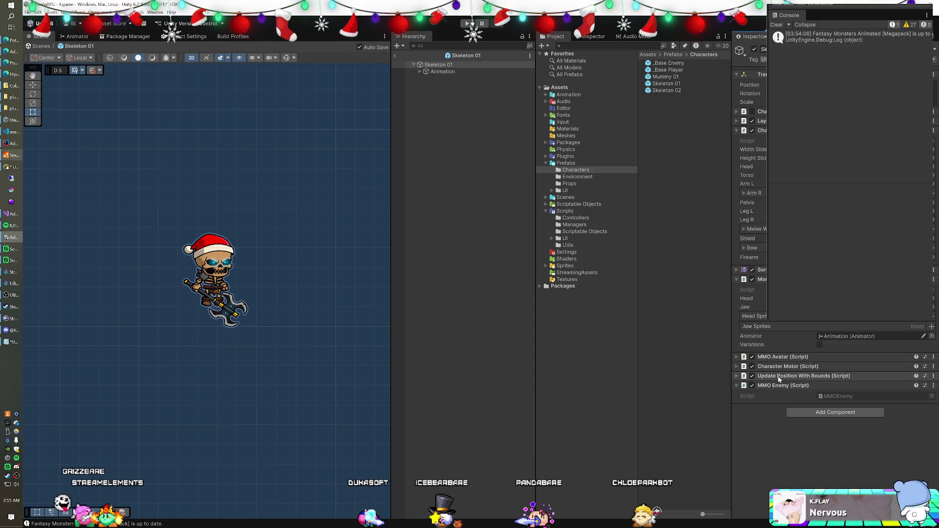
click(737, 357)
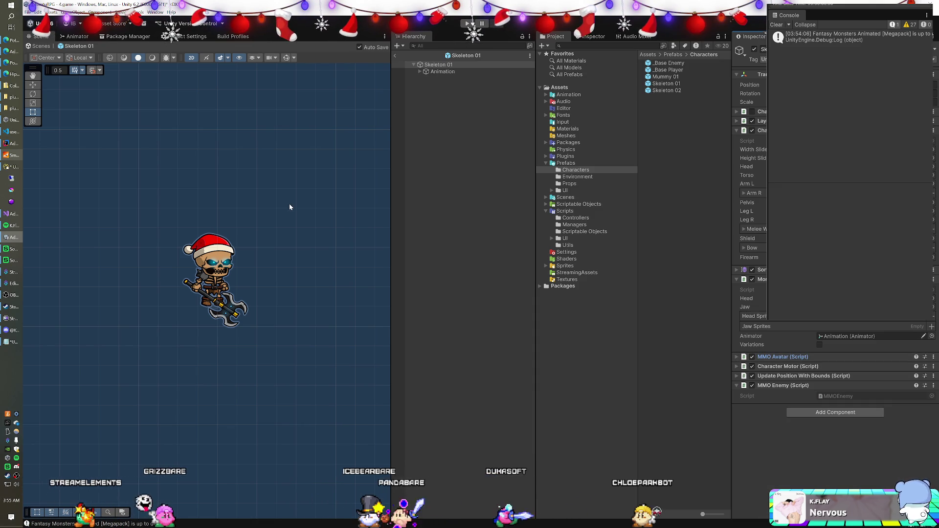
click(12, 132)
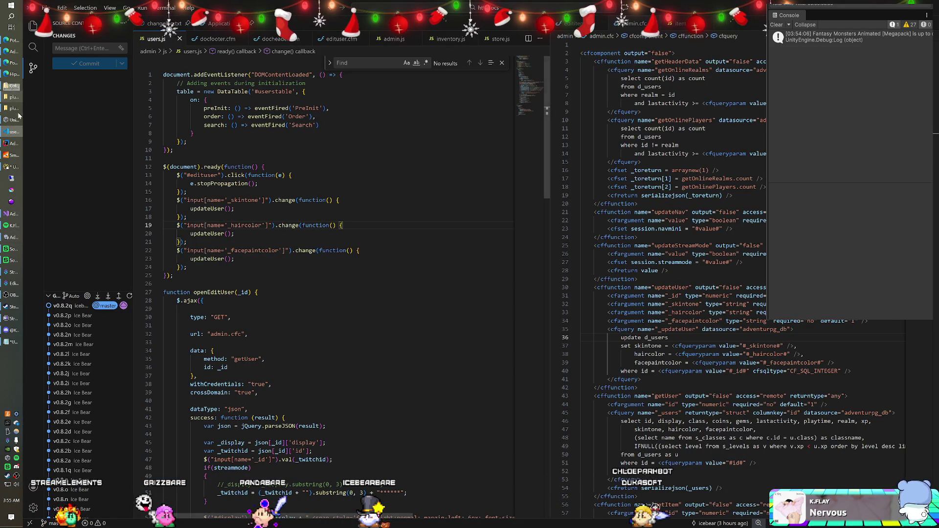
Remove the [RequireComponent(typeof(MMOAvatar))] line from MMOCharacter.cs and save it.
click(10, 214)
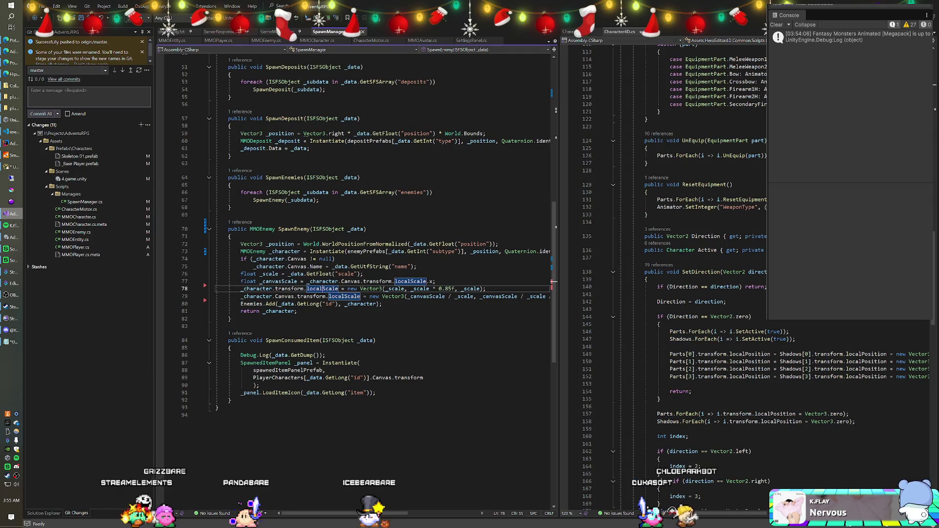
click(258, 41)
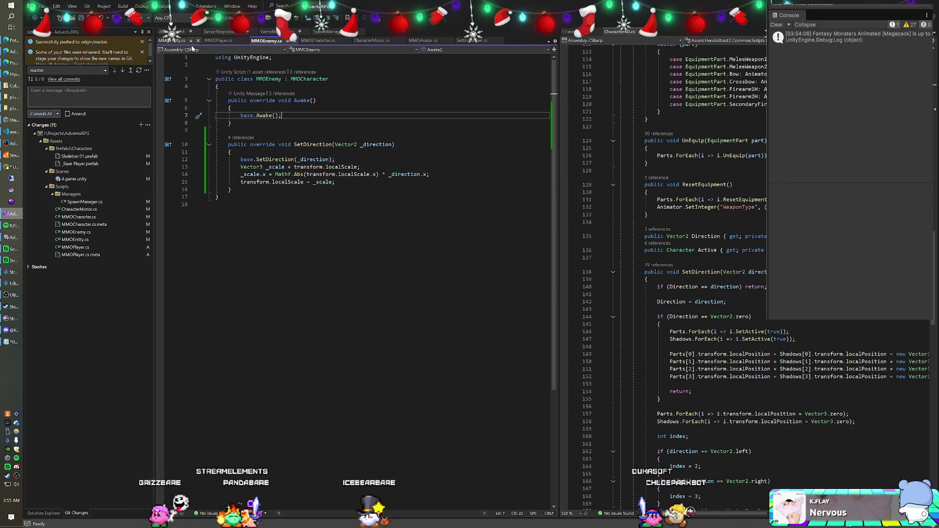
click(316, 42)
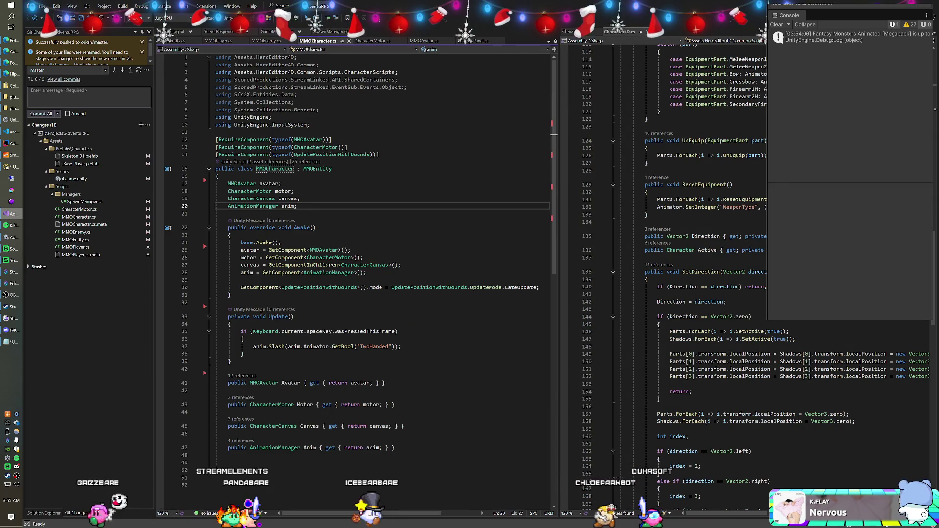
click(348, 139)
shift+click(215, 132)
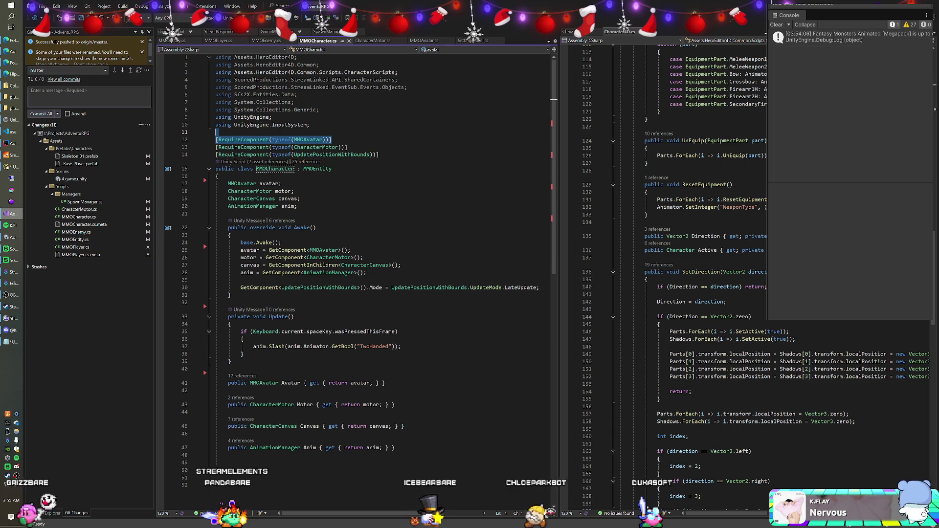
key(BackSpace)
key(ctrl+s)
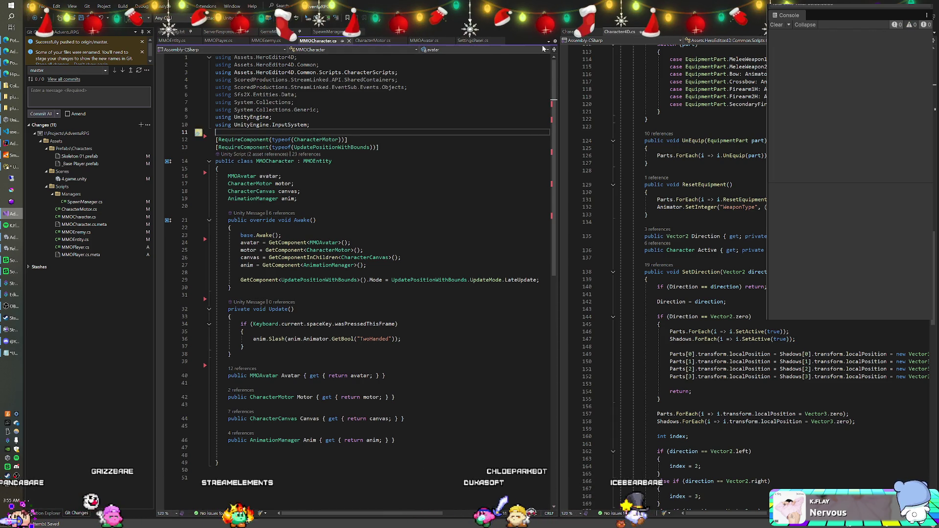
Paste the MMOAvatar requirement line above the MMOPlayer class in MMOPlayer.cs.
click(500, 41)
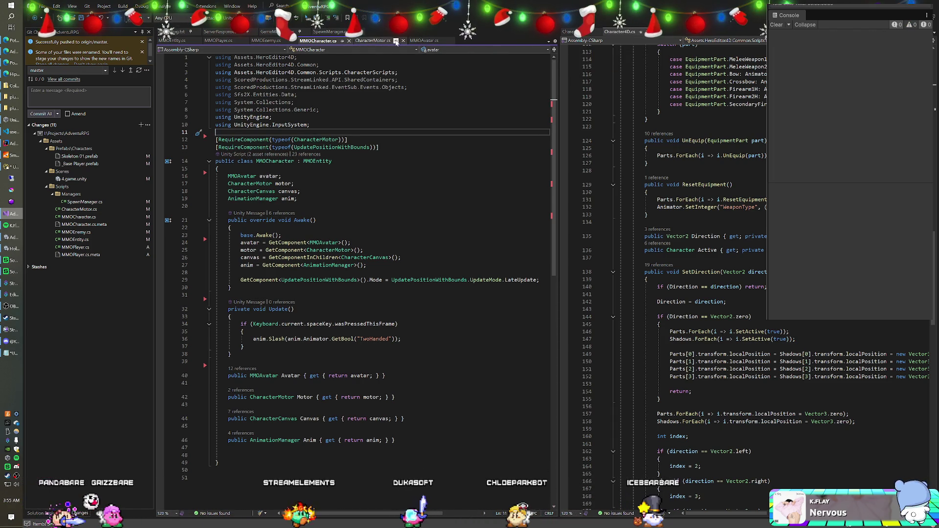
click(218, 40)
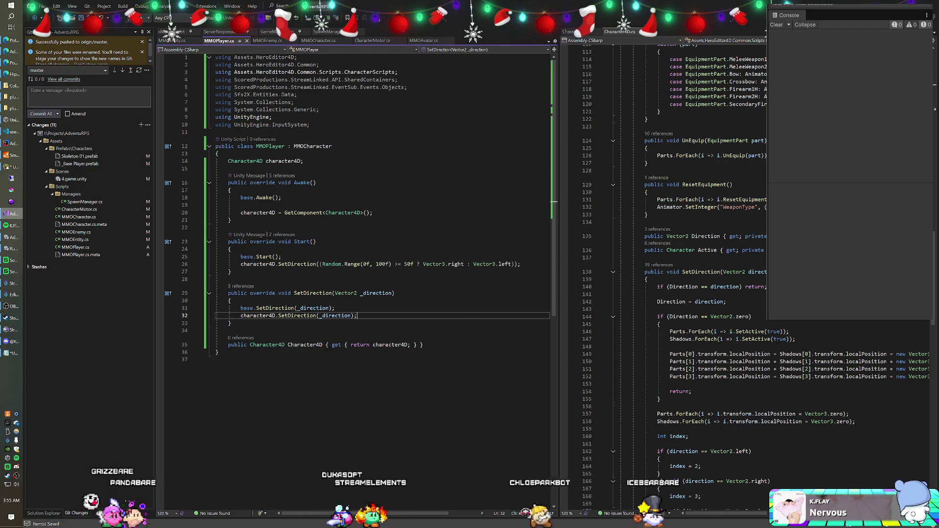
key(Return)
text([RequireComponent(typeof(MMOAvatar))])
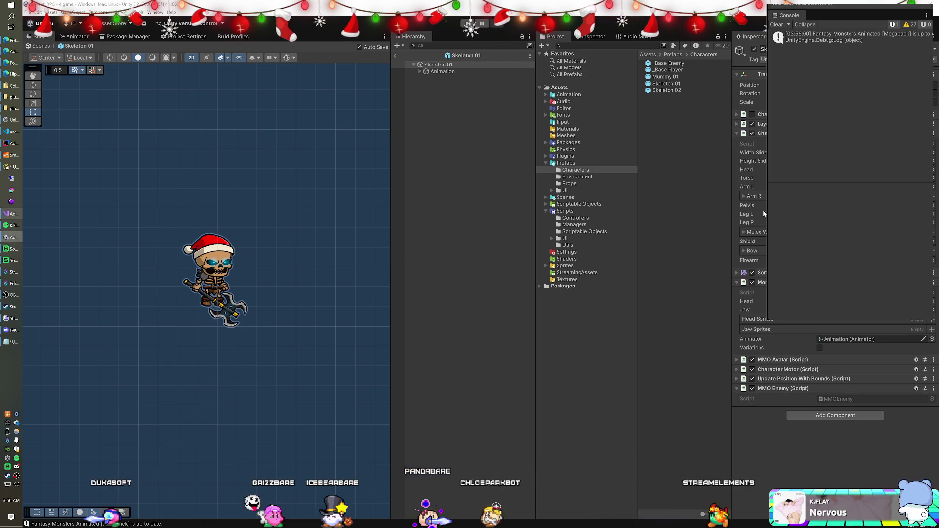
Remove the MMO Avatar component from the Skeleton 01 prefab.
right_click(779, 361)
click(798, 387)
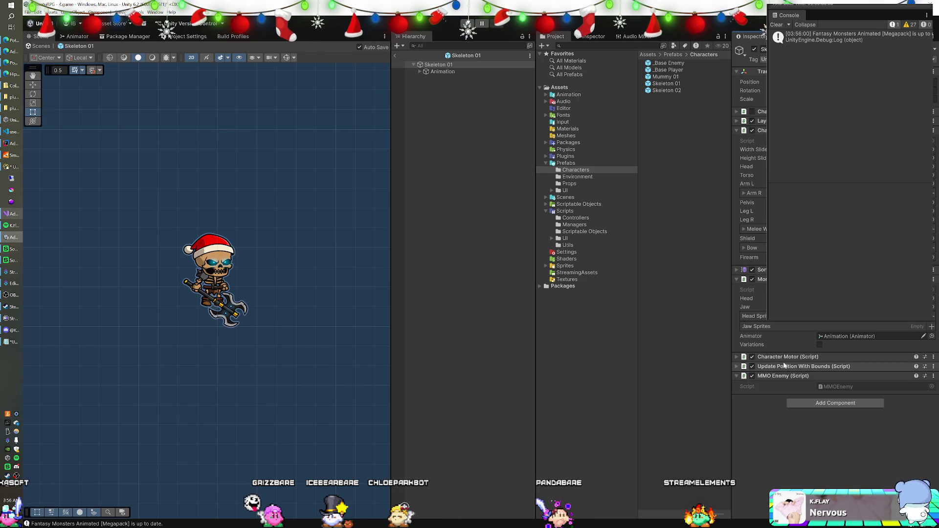
click(736, 358)
click(736, 357)
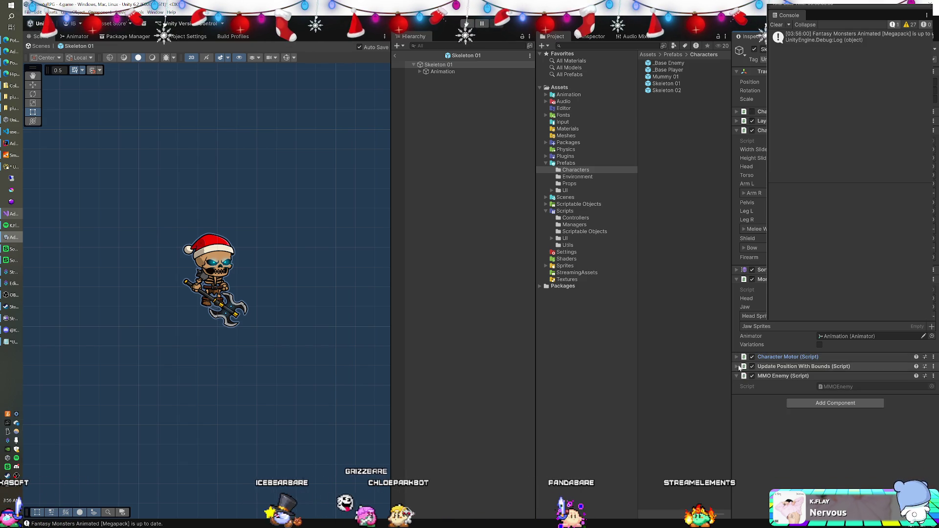
Leave Update Position With Bounds' mode on Start and return to the 4.game scene.
click(797, 367)
click(836, 387)
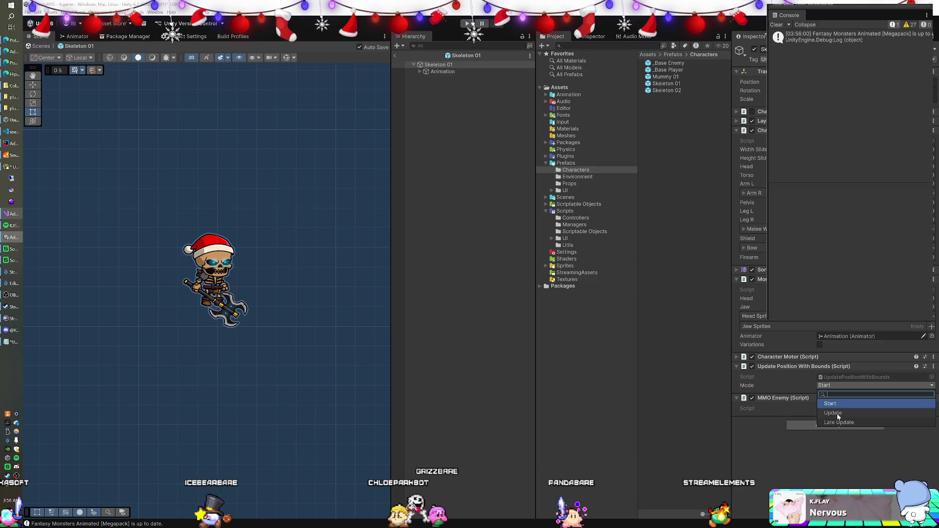
click(832, 412)
click(832, 385)
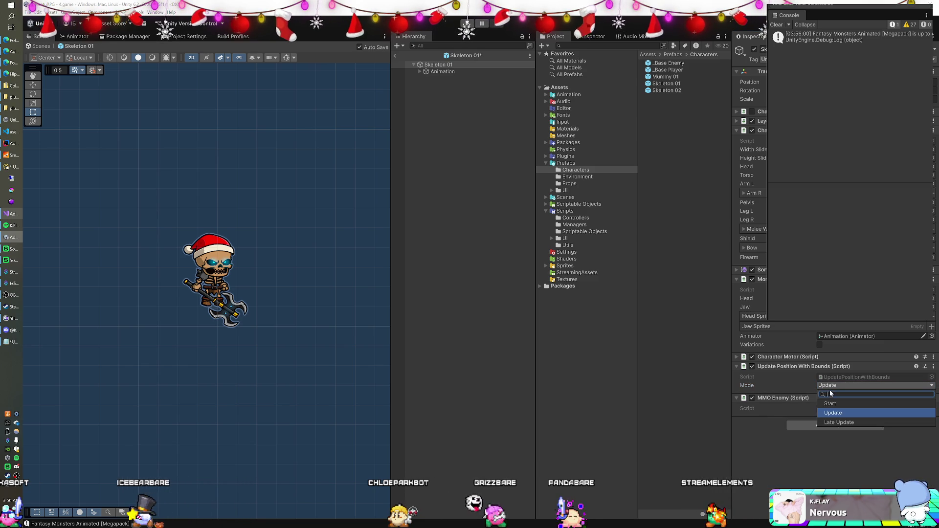
click(826, 404)
click(802, 367)
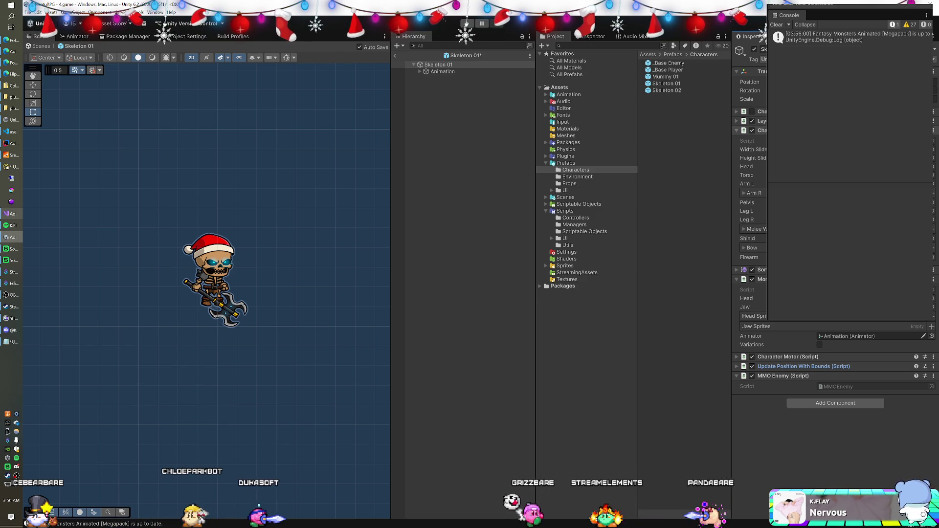
click(396, 56)
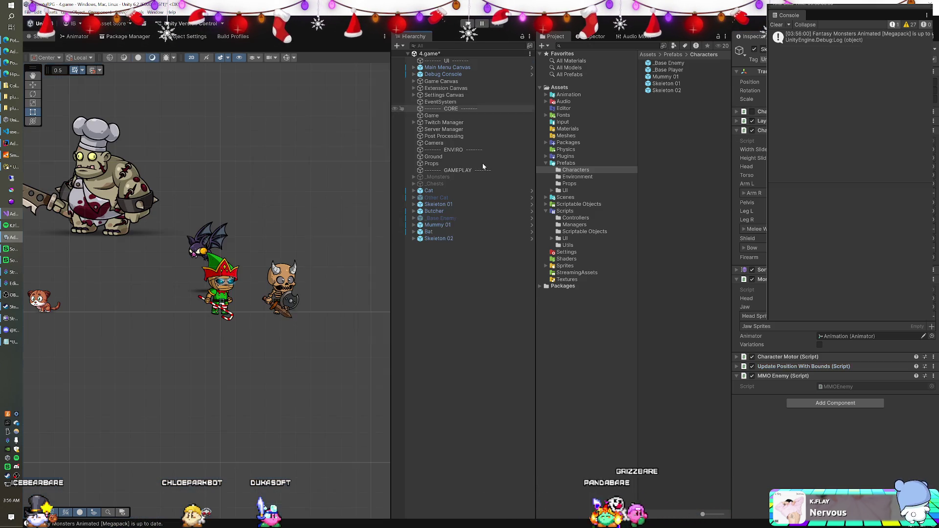
Drag the Prefabs/UI Character Canvas prefab into the Skeleton 01 prefab.
click(445, 204)
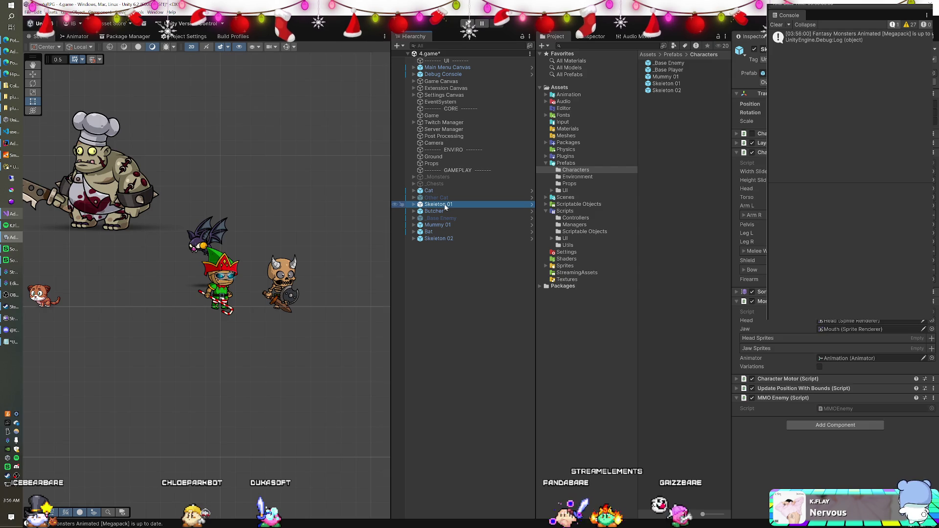
click(530, 205)
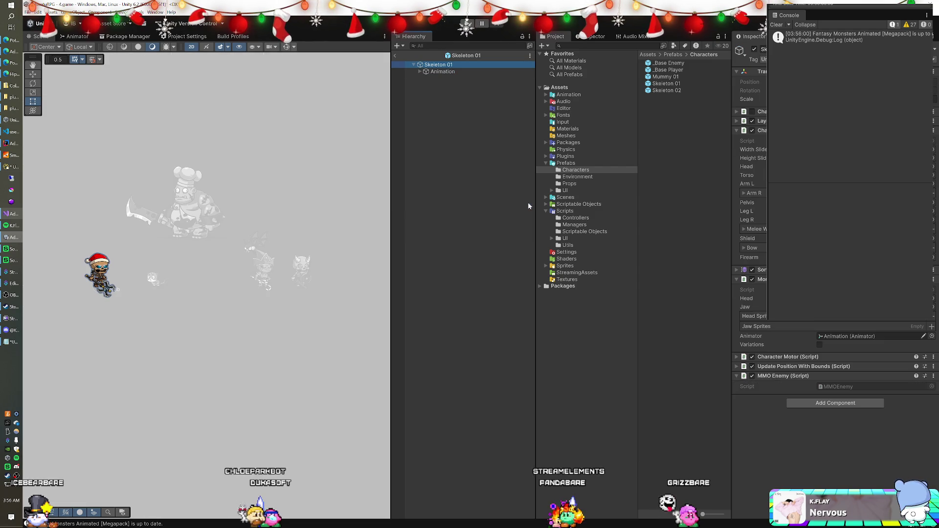
click(558, 197)
double_click(558, 198)
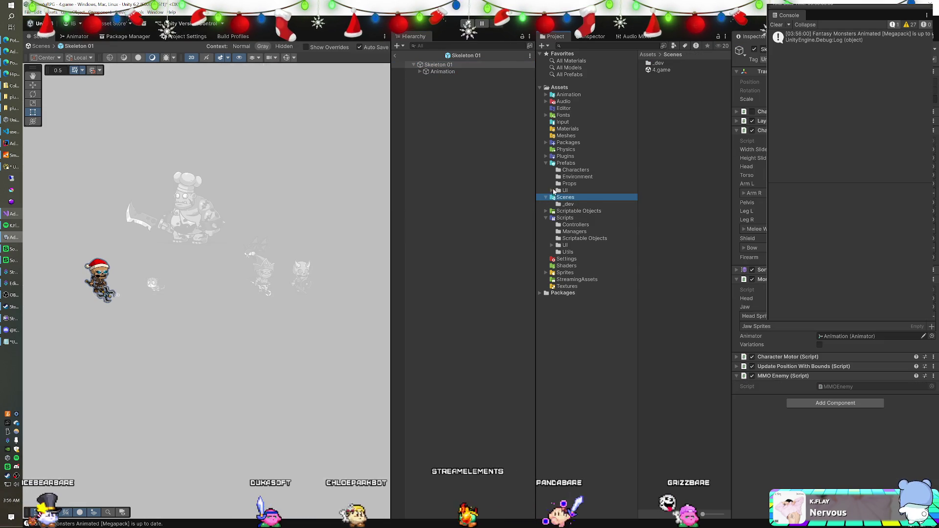
click(565, 190)
mouse_move(670, 77)
mouse_down()
mouse_move(471, 79)
mouse_move(450, 68)
mouse_up()
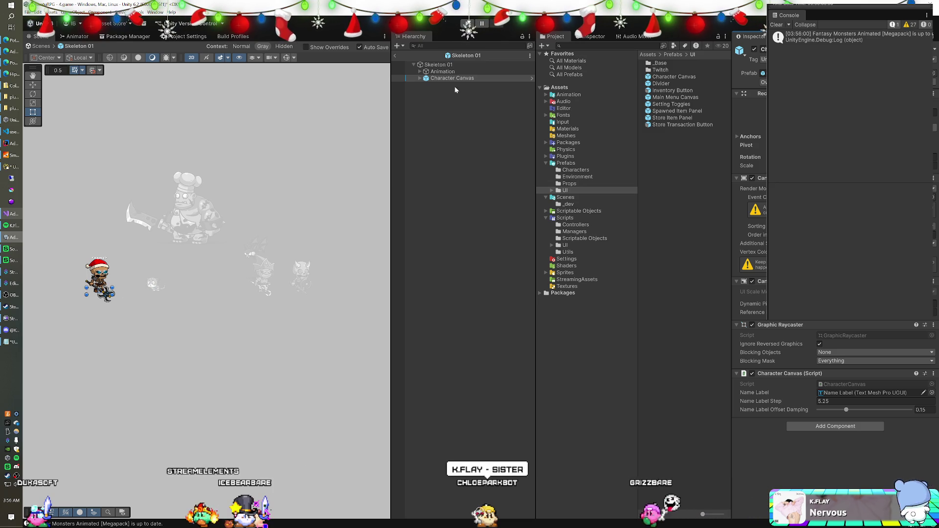
Check its Name Panel, exit prefab mode, and move the copied Character Canvas under Skeleton 02.
click(420, 78)
click(451, 85)
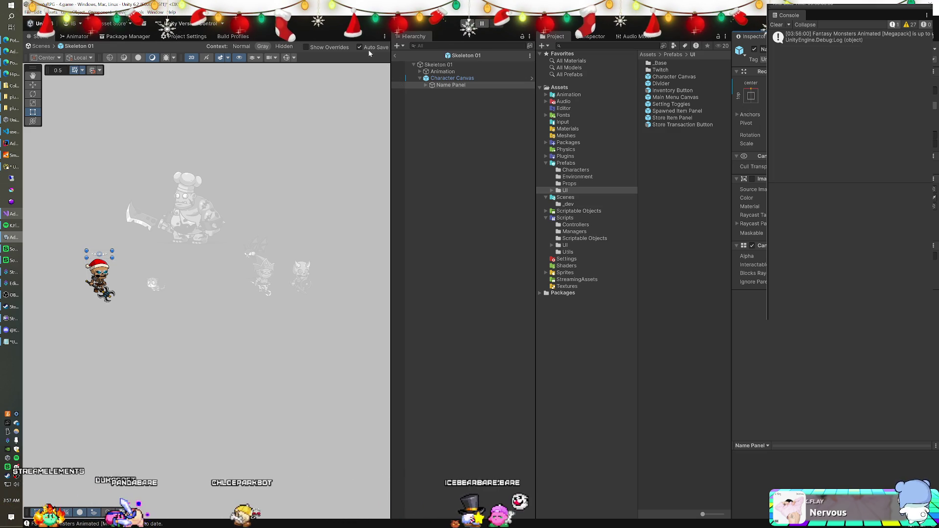
click(394, 57)
click(394, 57)
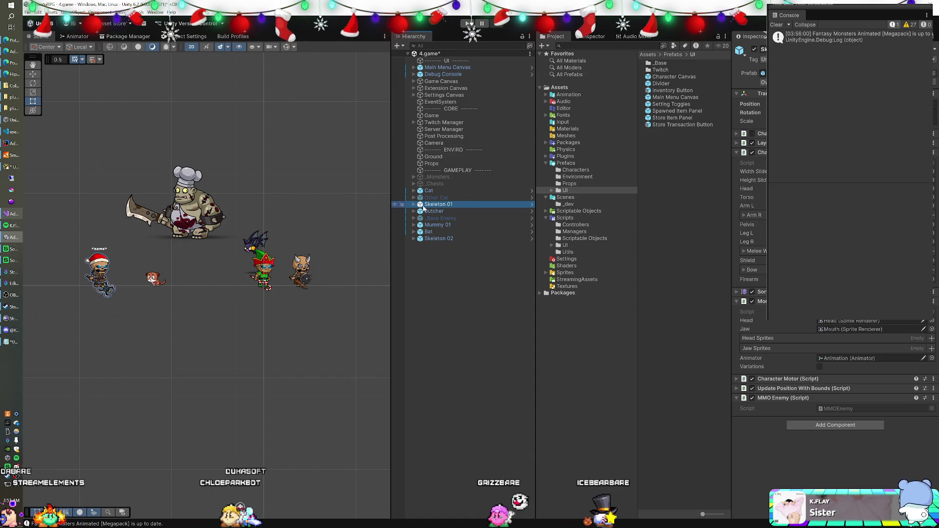
click(448, 218)
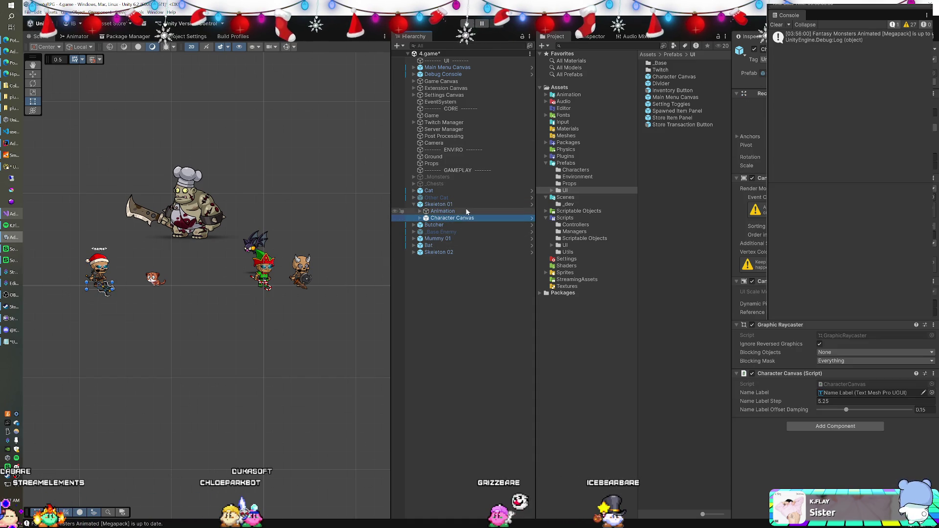
drag(436, 260, 438, 260)
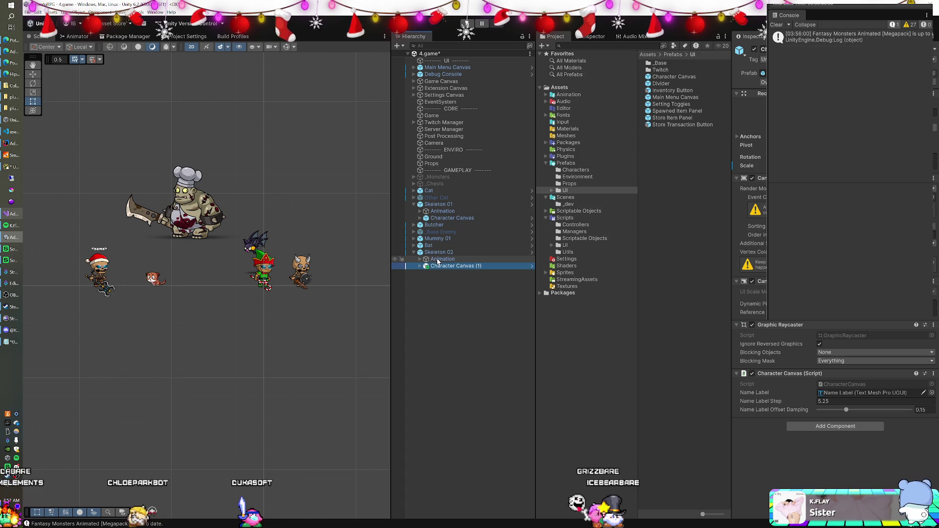